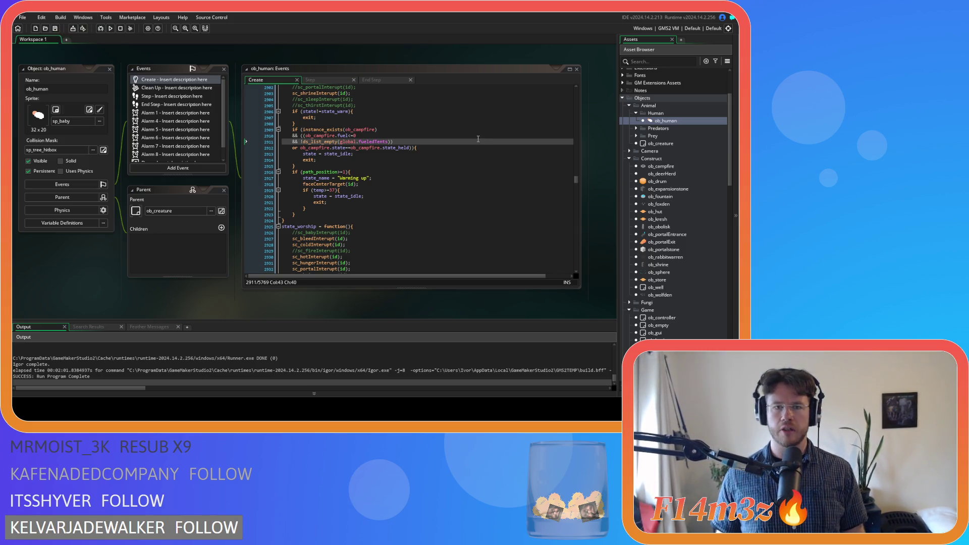
- Scroll through the current script's code around the campfire state check
{"action": "left_click", "coordinate": [410, 147]}
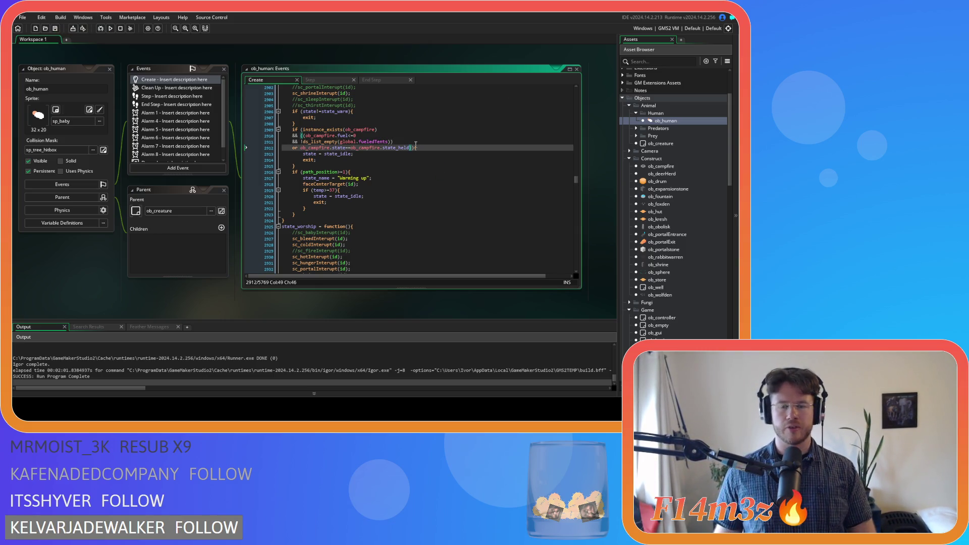
{"action": "scroll", "coordinate": [654, 241], "scroll_direction": "down", "scroll_amount": 6}
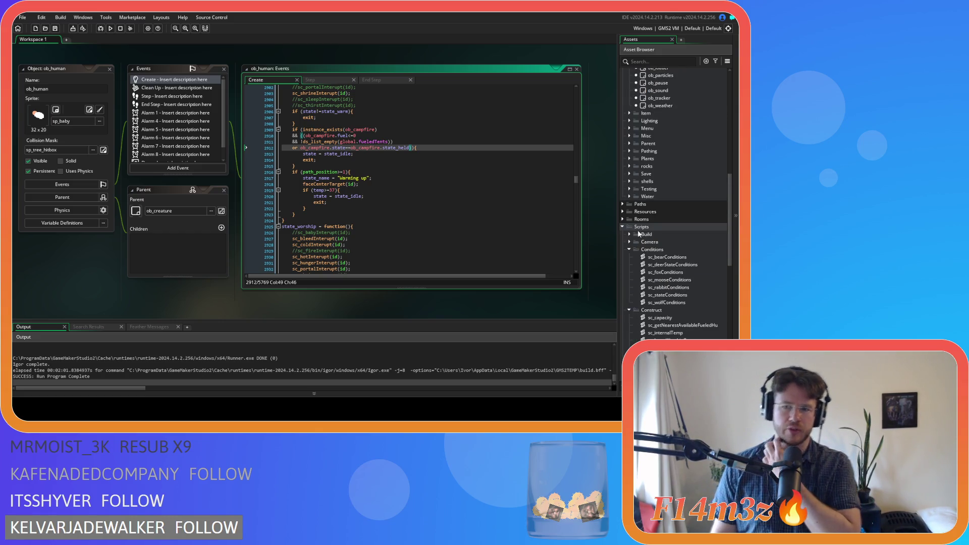
{"action": "scroll", "coordinate": [654, 241], "scroll_direction": "down", "scroll_amount": 5}
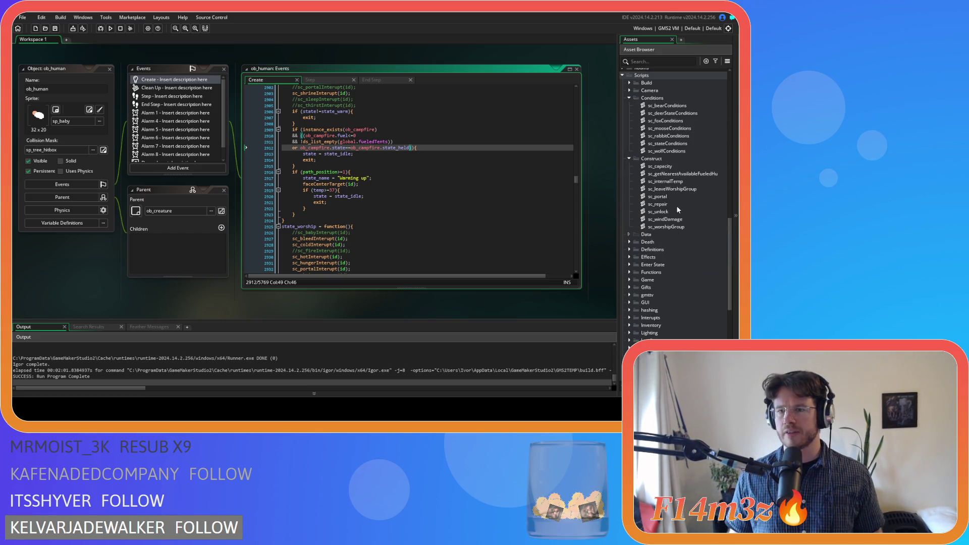
{"action": "scroll", "coordinate": [679, 211], "scroll_direction": "down", "scroll_amount": 7}
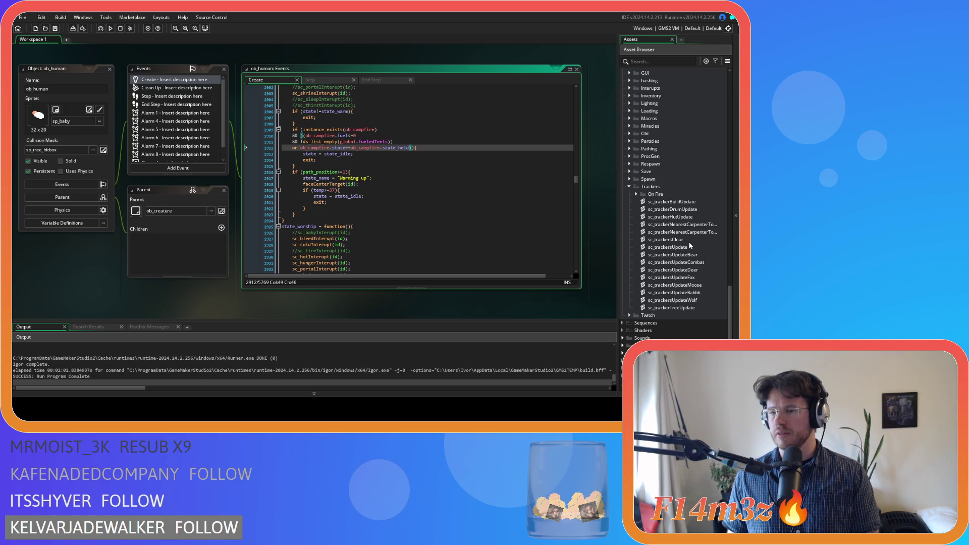
{"action": "scroll", "coordinate": [689, 241], "scroll_direction": "down", "scroll_amount": 3}
{"action": "scroll", "coordinate": [689, 241], "scroll_direction": "up", "scroll_amount": 3}
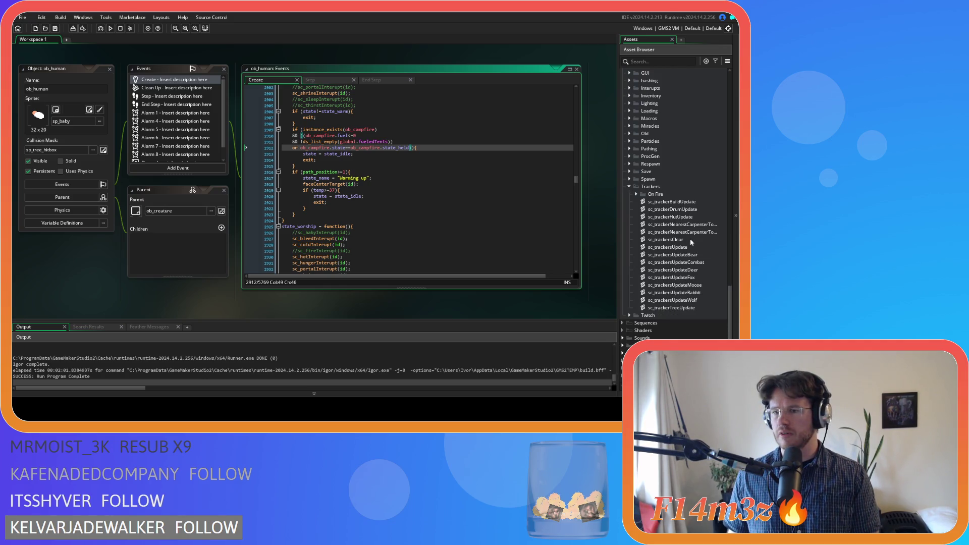
{"action": "scroll", "coordinate": [690, 238], "scroll_direction": "up", "scroll_amount": 8}
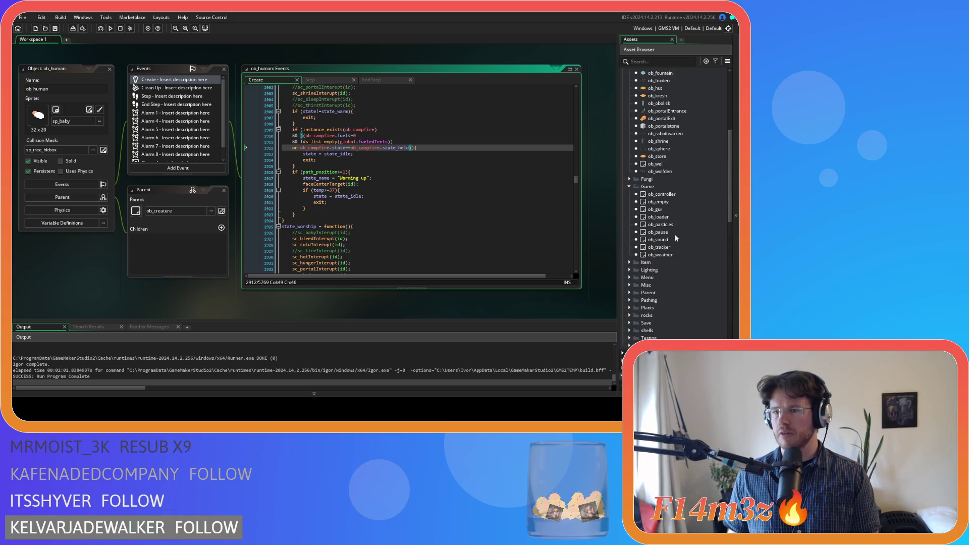
{"action": "scroll", "coordinate": [679, 229], "scroll_direction": "down", "scroll_amount": 3}
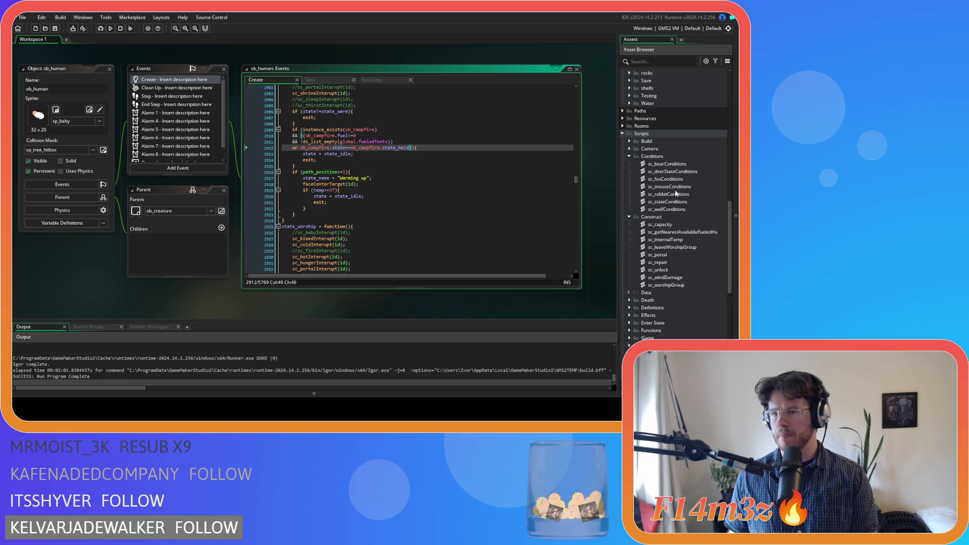
{"action": "left_click", "coordinate": [675, 189]}
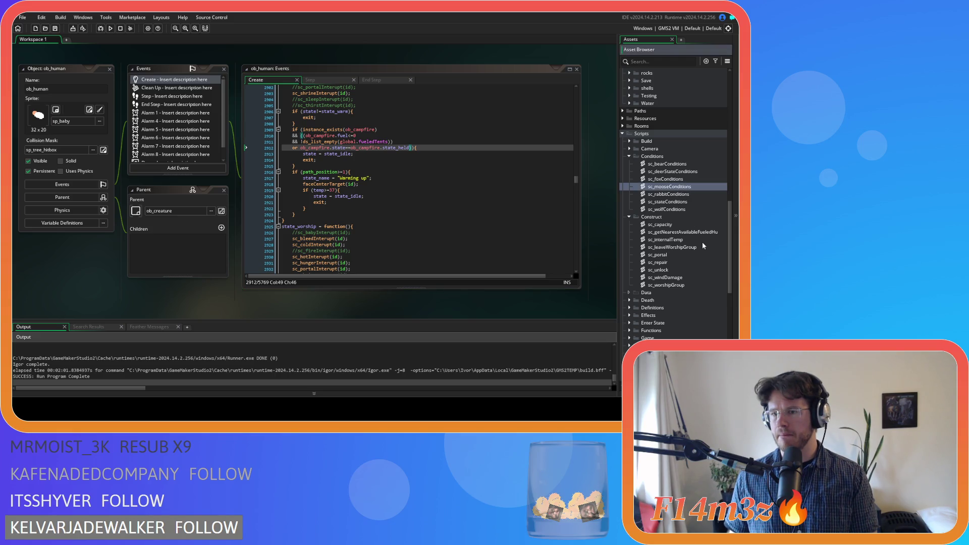
- Open sc_capacity and duplicate the hut ds_list_delete if-block directly below it
{"action": "double_click", "coordinate": [659, 225]}
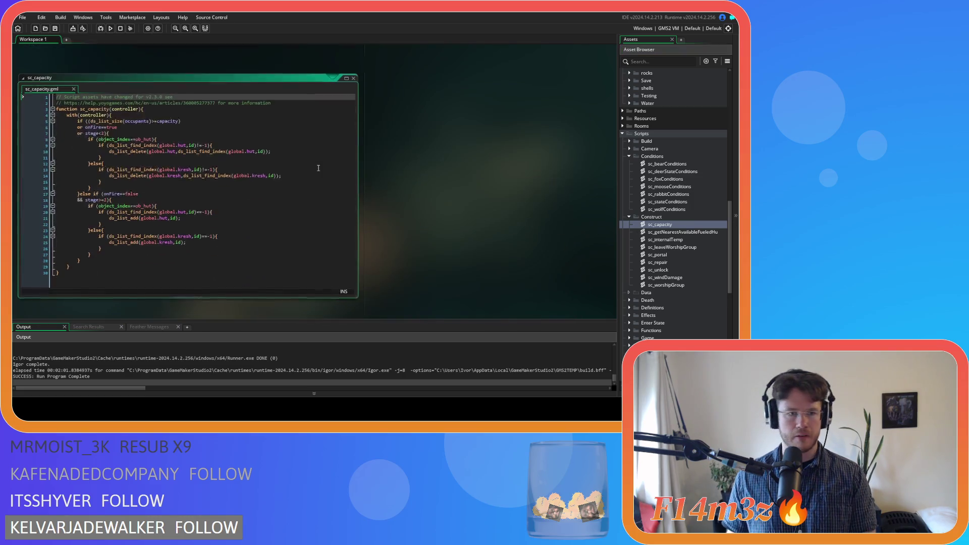
{"action": "left_click", "coordinate": [159, 154]}
{"action": "left_click", "coordinate": [152, 191]}
{"action": "left_click", "coordinate": [146, 173]}
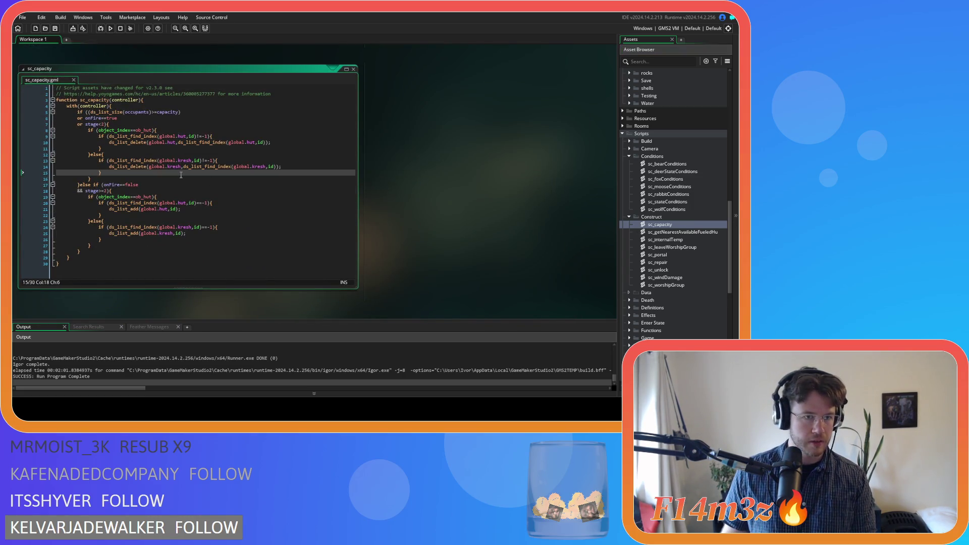
{"action": "left_click", "coordinate": [142, 148]}
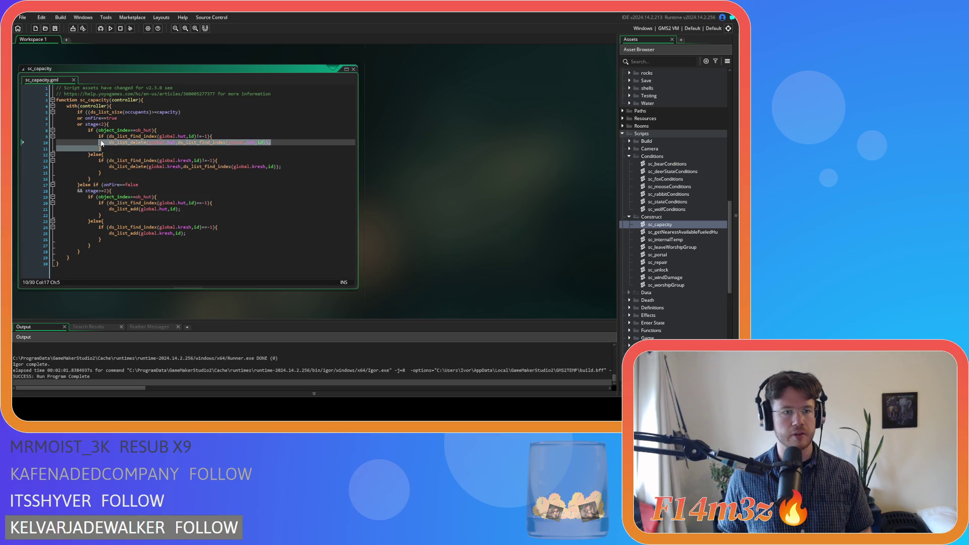
{"action": "left_click_drag", "start_coordinate": [99, 149], "coordinate": [98, 138]}
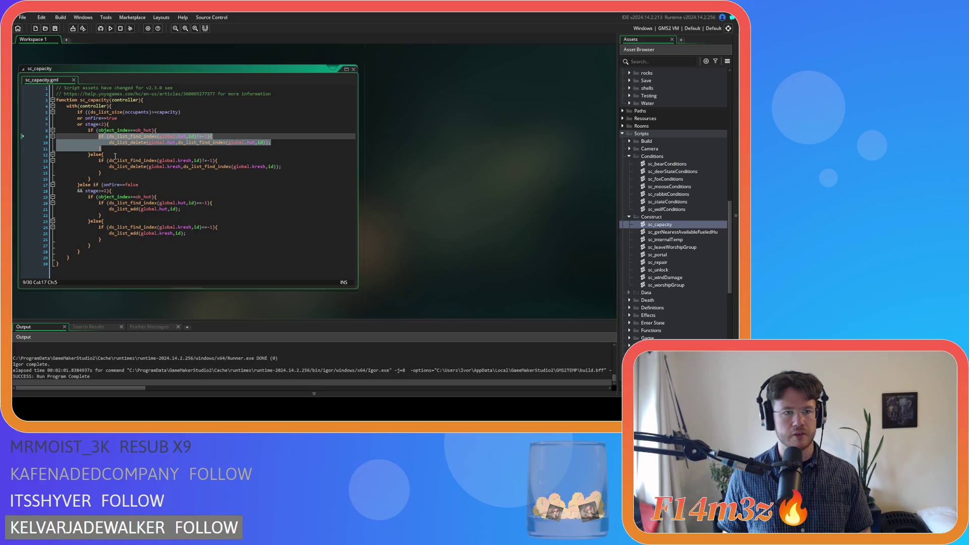
{"action": "key", "text": "ctrl+c"}
{"action": "left_click", "coordinate": [133, 148]}
{"action": "key", "text": "Return"}
{"action": "key", "text": "ctrl+v"}
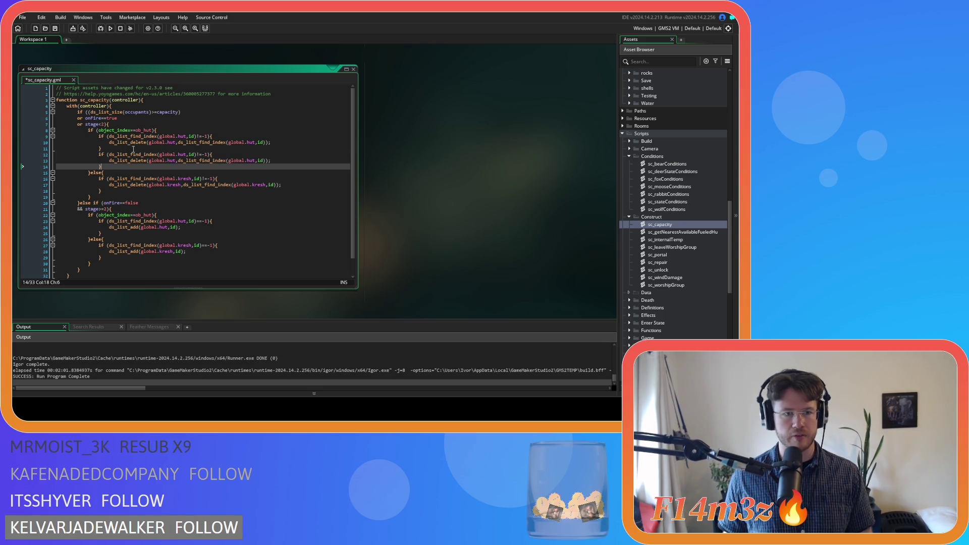
- Change every global.hut in the copied block to global.fueledTents and save sc_capacity
{"action": "double_click", "coordinate": [183, 154]}
{"action": "type", "text": "fuel"}
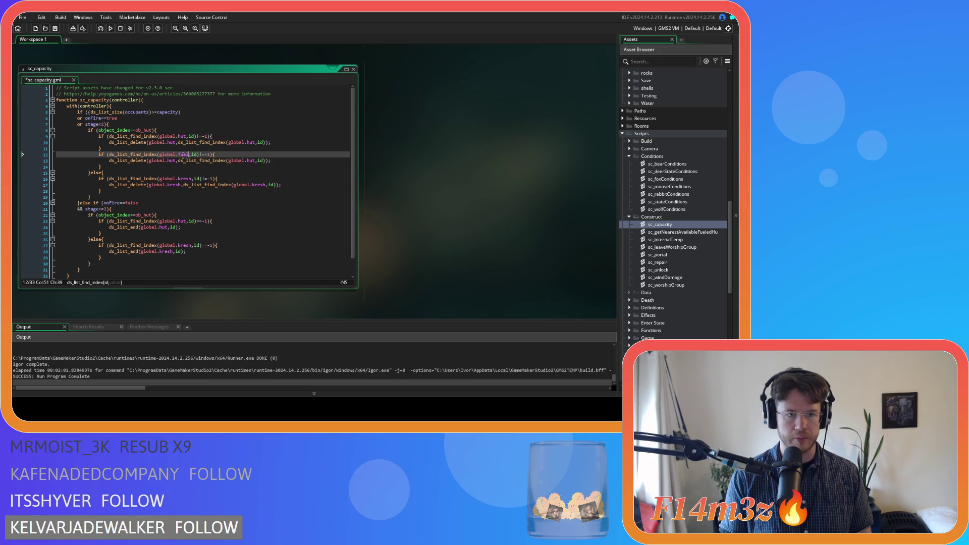
{"action": "key", "text": "Return"}
{"action": "double_click", "coordinate": [183, 154]}
{"action": "key", "text": "ctrl+c"}
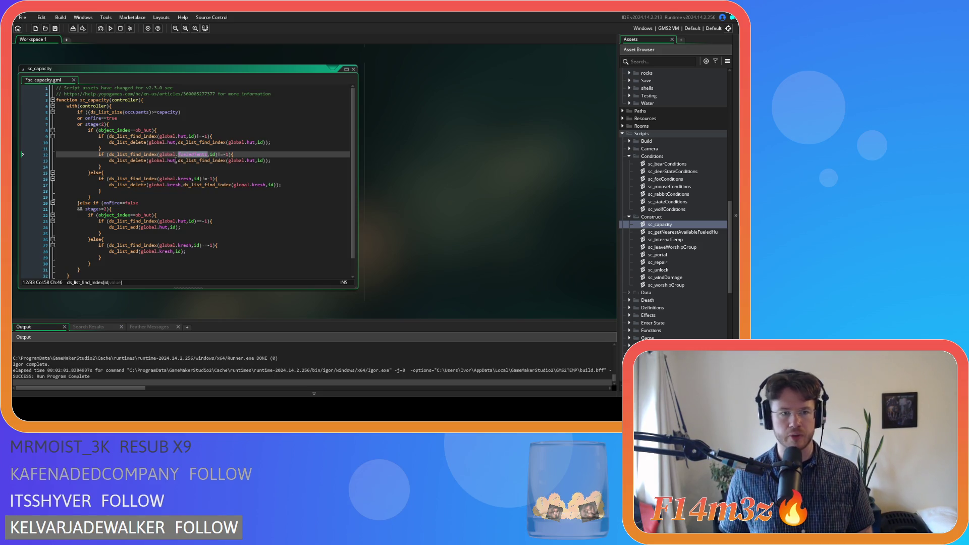
{"action": "double_click", "coordinate": [173, 160]}
{"action": "key", "text": "ctrl+v"}
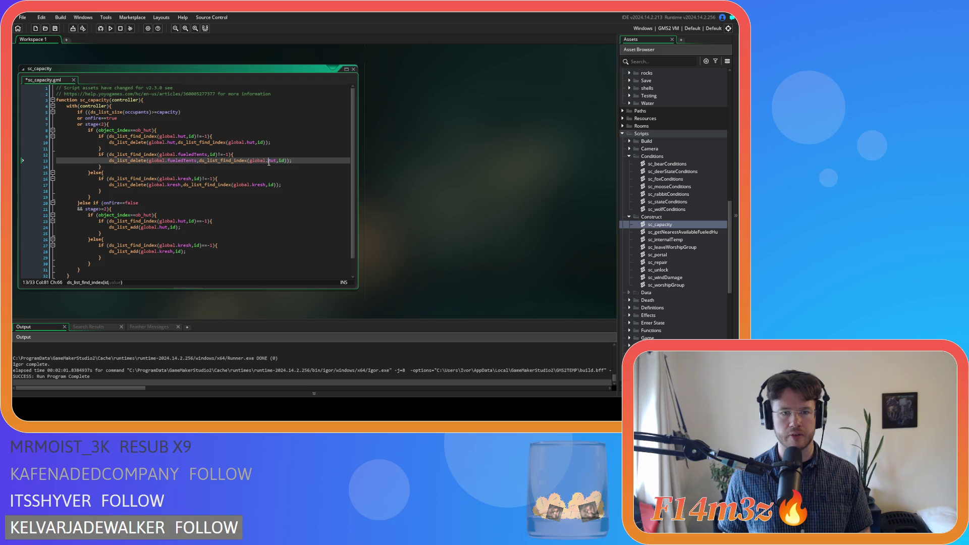
{"action": "double_click", "coordinate": [271, 160]}
{"action": "key", "text": "ctrl+v"}
{"action": "left_click", "coordinate": [319, 160]}
{"action": "key", "text": "ctrl+s"}
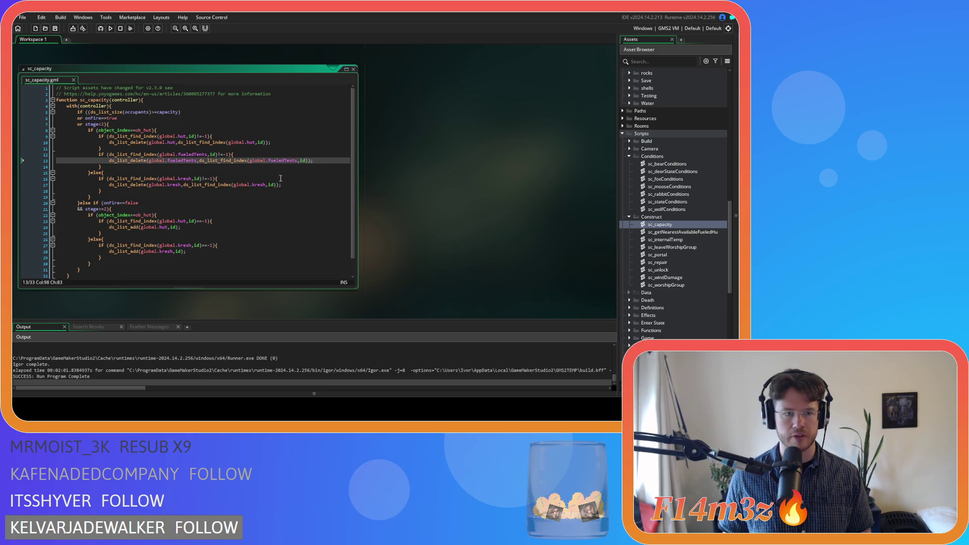
{"action": "left_click", "coordinate": [132, 233]}
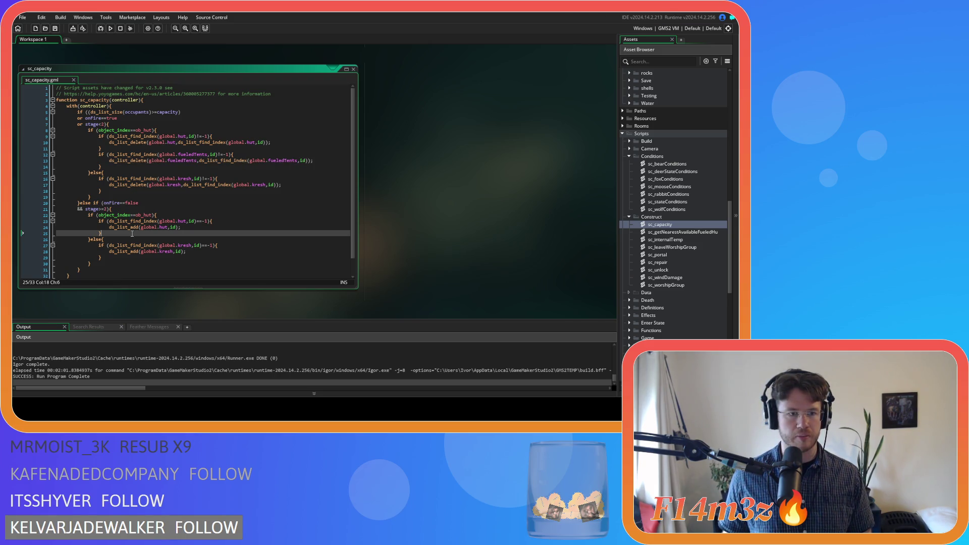
- Wrap the pasted hut add code in a fuel>0 condition joined with &&
{"action": "key", "text": "Return"}
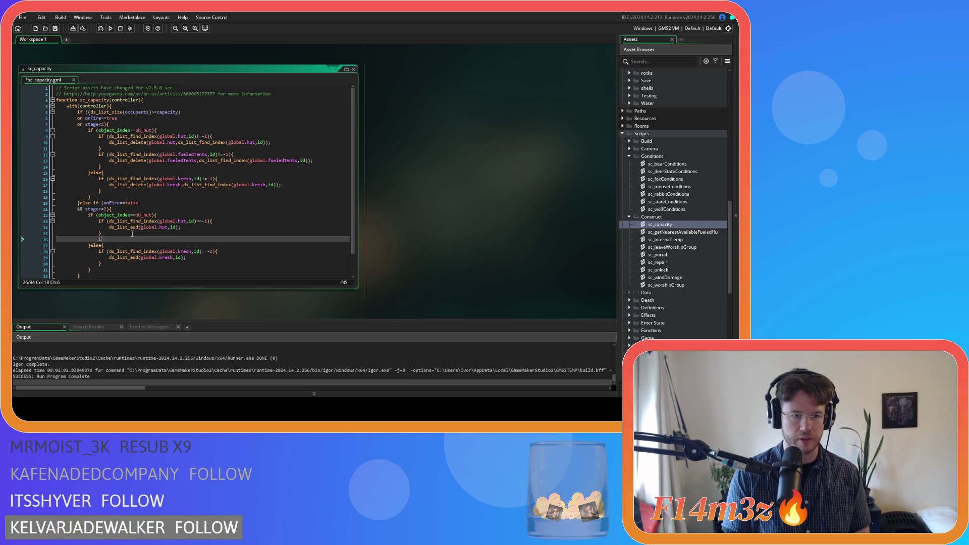
{"action": "type", "text": "if ()"}
{"action": "key", "text": "Left"}
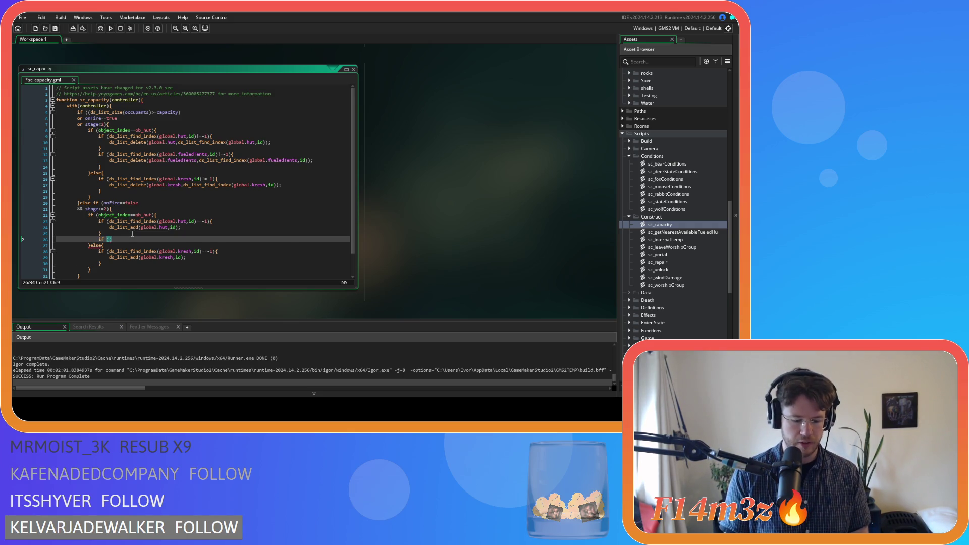
{"action": "type", "text": "fuel>0"}
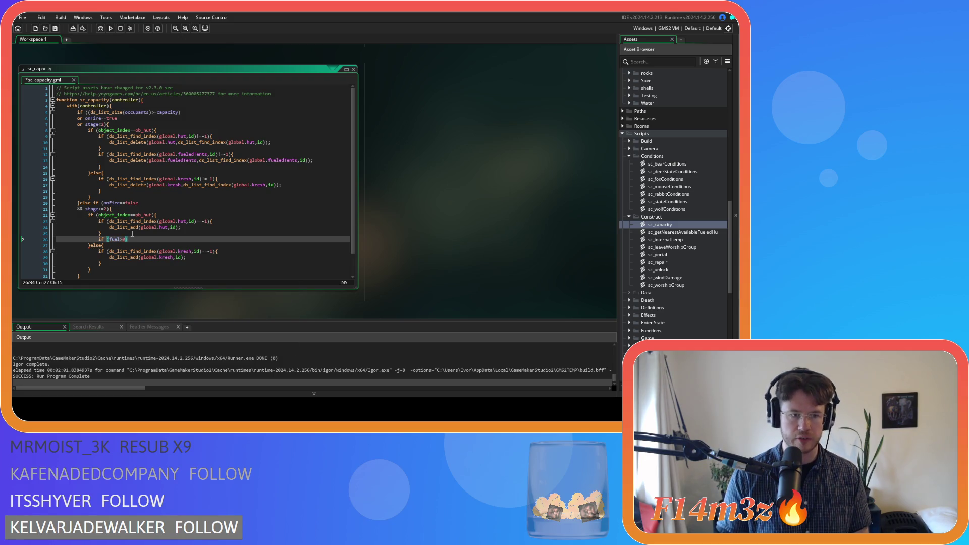
{"action": "key", "text": "Return"}
{"action": "key", "text": "Return"}
{"action": "type", "text": "}"}
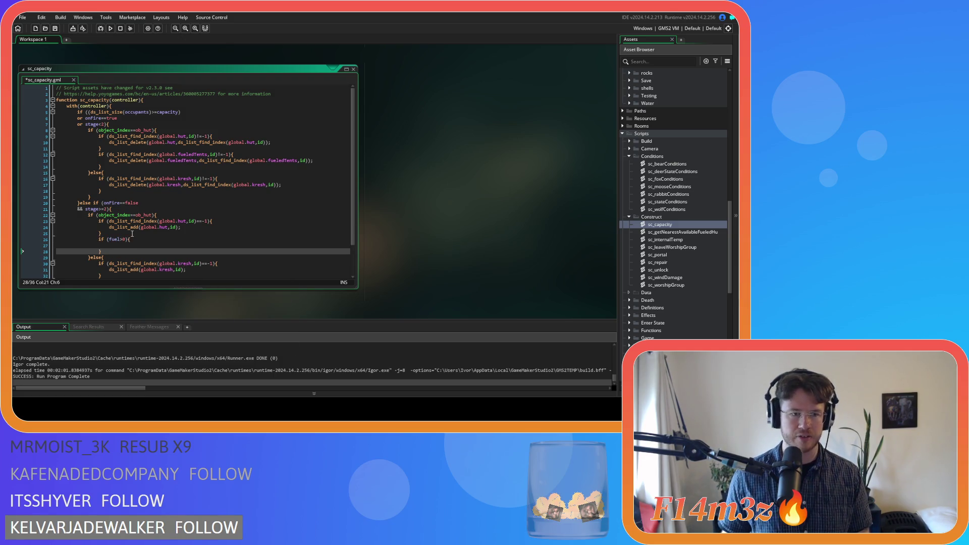
{"action": "left_click", "coordinate": [121, 245]}
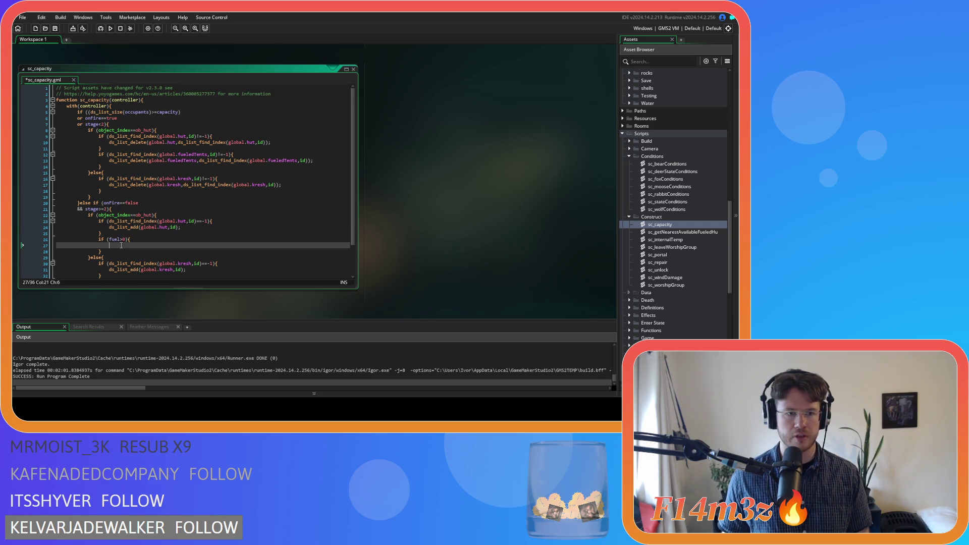
{"action": "key", "text": "ctrl+v"}
{"action": "left_click", "coordinate": [110, 239]}
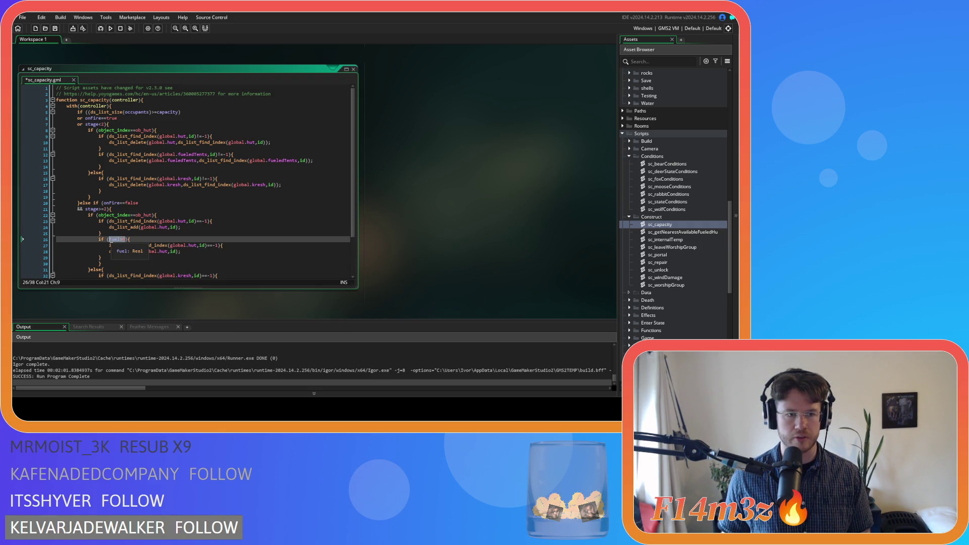
{"action": "key", "text": "Delete"}
{"action": "left_click", "coordinate": [120, 246]}
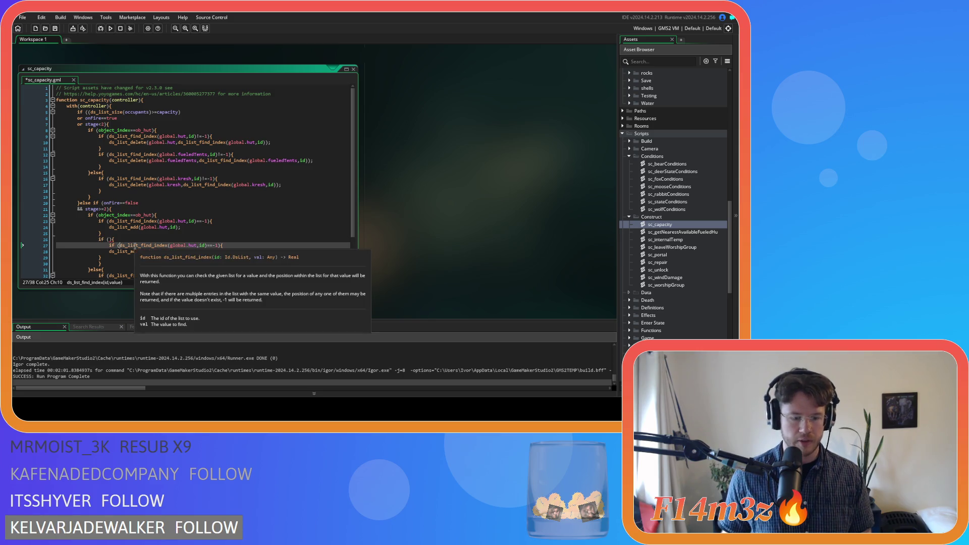
{"action": "key", "text": "Return"}
{"action": "type", "text": "&&"}
{"action": "key", "text": "Up"}
{"action": "key", "text": "End"}
{"action": "key", "text": "ctrl+v"}
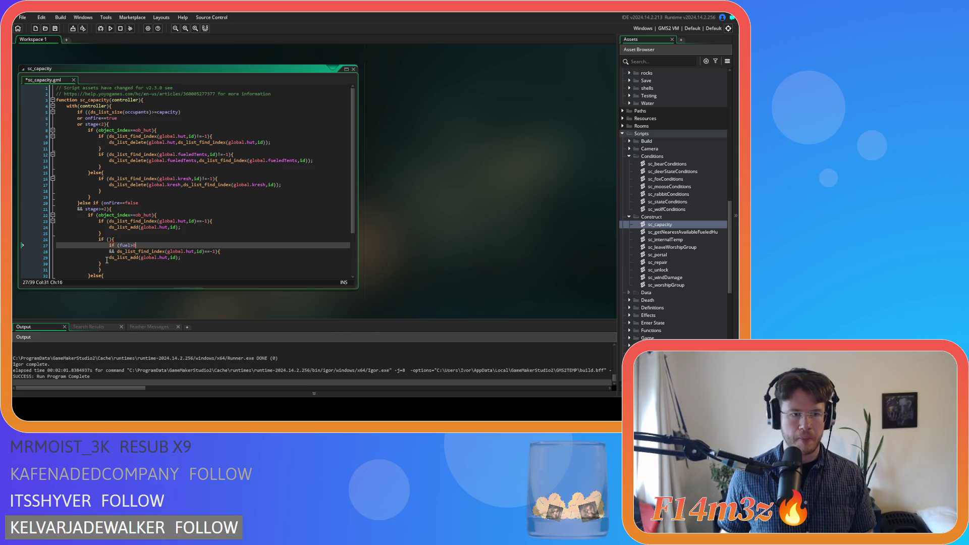
- Remove the leftover empty if line and extra closing brace, fix indentation, and save
{"action": "left_click", "coordinate": [107, 260]}
{"action": "key", "text": "BackSpace"}
{"action": "key", "text": "BackSpace"}
{"action": "key", "text": "BackSpace"}
{"action": "left_click_drag", "start_coordinate": [115, 239], "coordinate": [16, 243]}
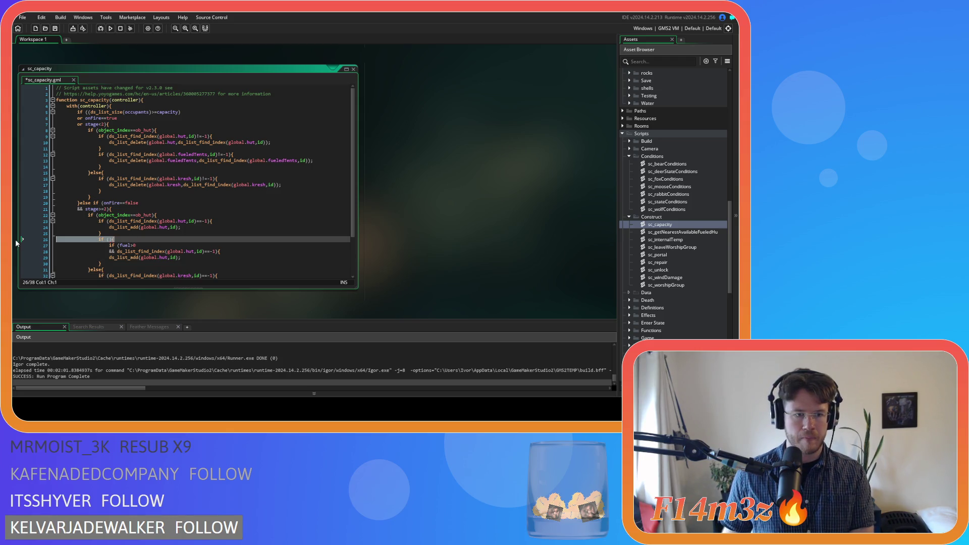
{"action": "key", "text": "BackSpace"}
{"action": "key", "text": "BackSpace"}
{"action": "left_click", "coordinate": [101, 241]}
{"action": "key", "text": "BackSpace"}
{"action": "key", "text": "BackSpace"}
{"action": "key", "text": "BackSpace"}
{"action": "key", "text": "ctrl+s"}
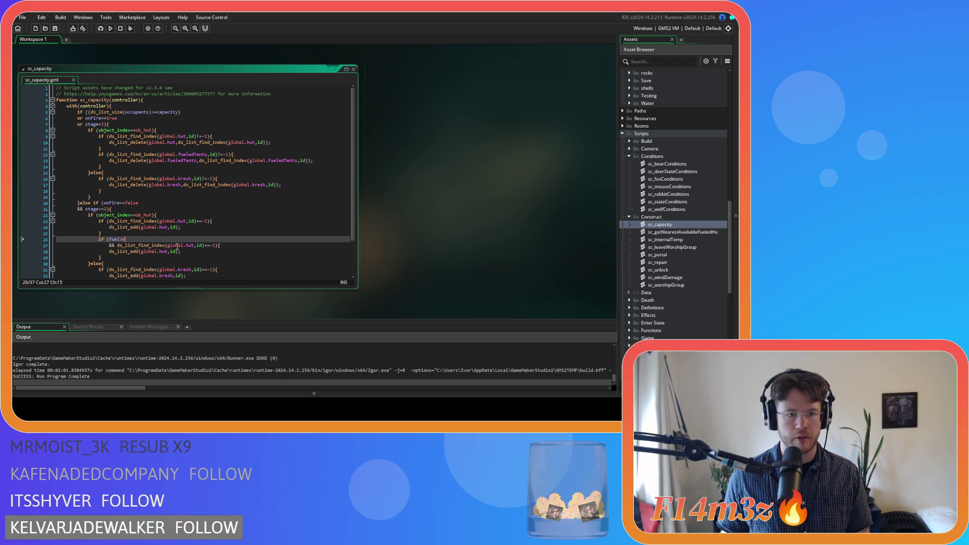
{"action": "left_click", "coordinate": [104, 245]}
{"action": "key", "text": "BackSpace"}
{"action": "key", "text": "BackSpace"}
{"action": "key", "text": "BackSpace"}
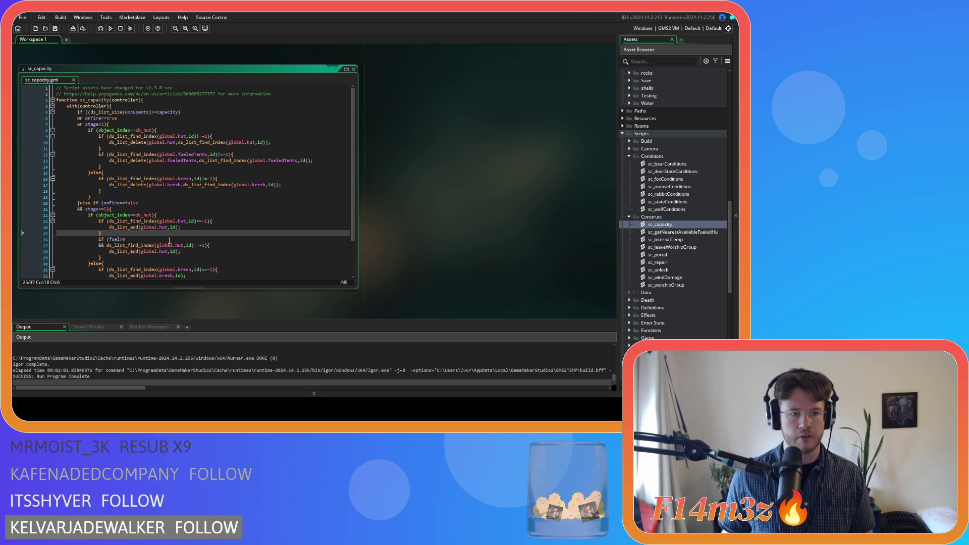
{"action": "left_click_drag", "start_coordinate": [99, 239], "coordinate": [174, 252]}
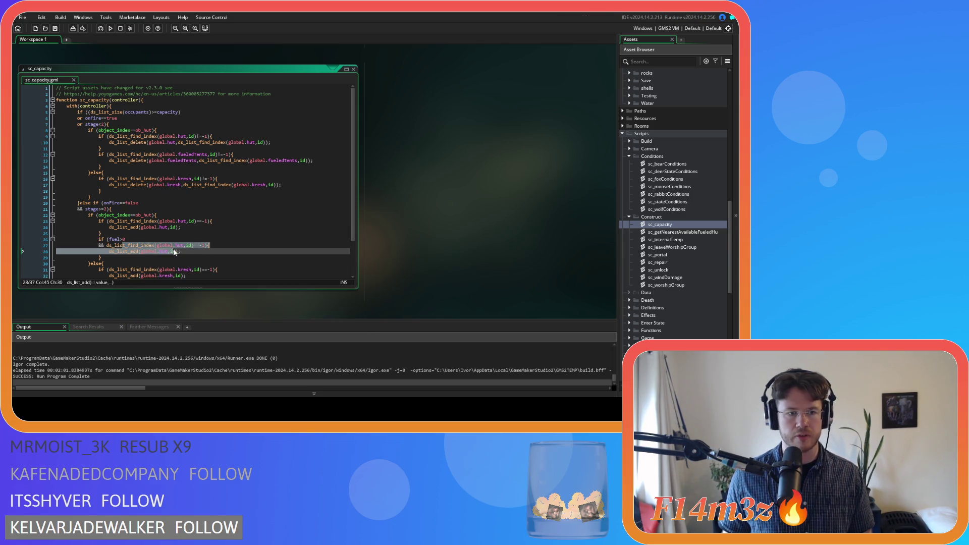
{"action": "left_click", "coordinate": [222, 244]}
- Replace global.hut with global.fueledTents on lines 27 and 28, then save
{"action": "scroll", "coordinate": [201, 238], "scroll_direction": "down", "scroll_amount": 2}
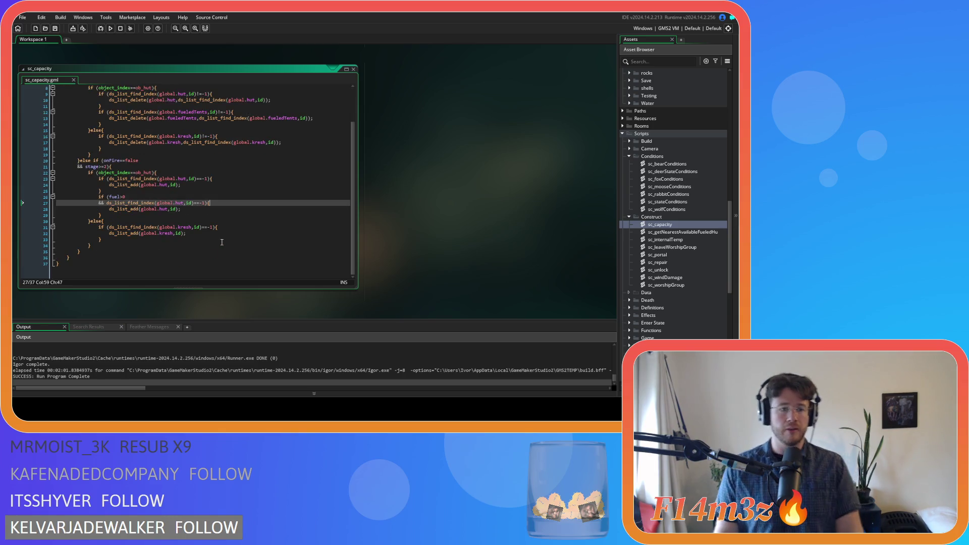
{"action": "key", "text": "Left"}
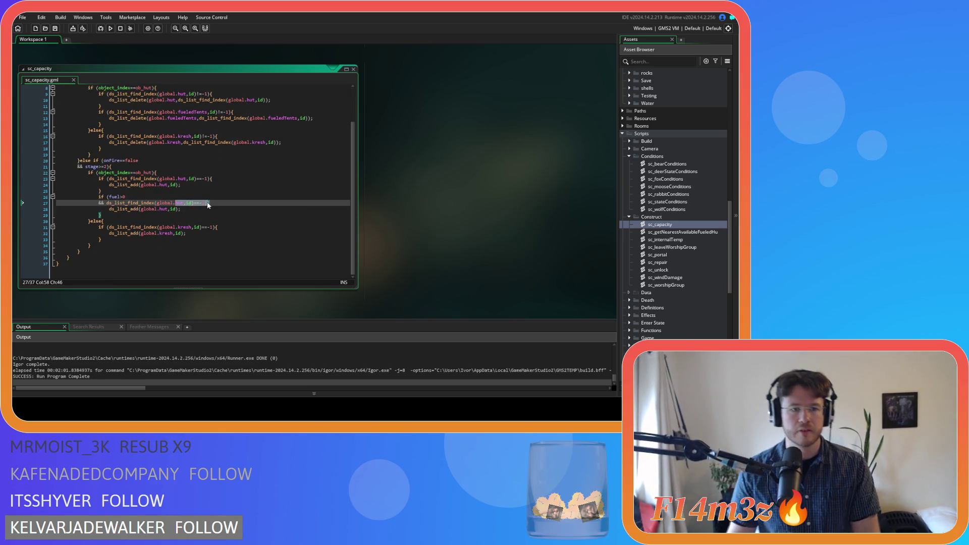
{"action": "left_click", "coordinate": [190, 209]}
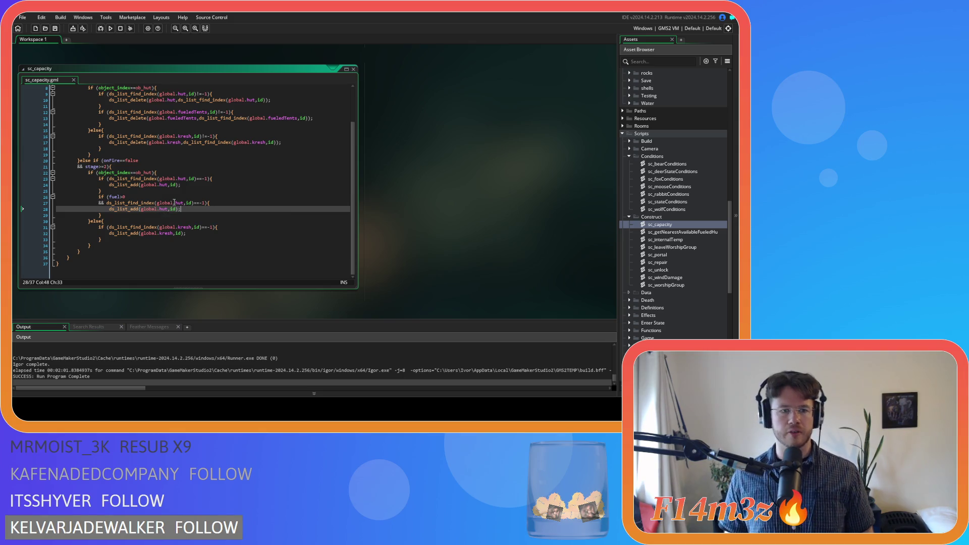
{"action": "double_click", "coordinate": [192, 112]}
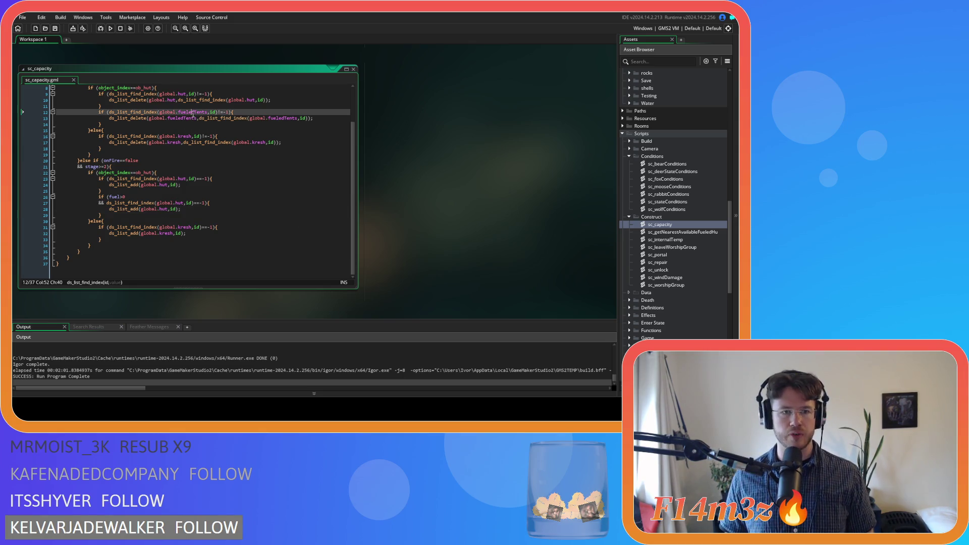
{"action": "key", "text": "ctrl+c"}
{"action": "double_click", "coordinate": [179, 203]}
{"action": "key", "text": "ctrl+v"}
{"action": "double_click", "coordinate": [162, 209]}
{"action": "key", "text": "ctrl+v"}
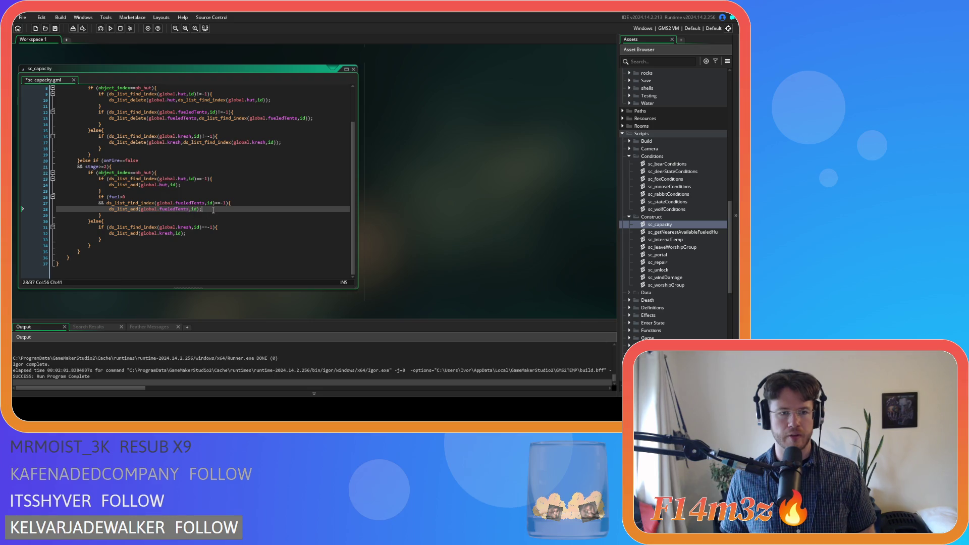
{"action": "key", "text": "ctrl+s"}
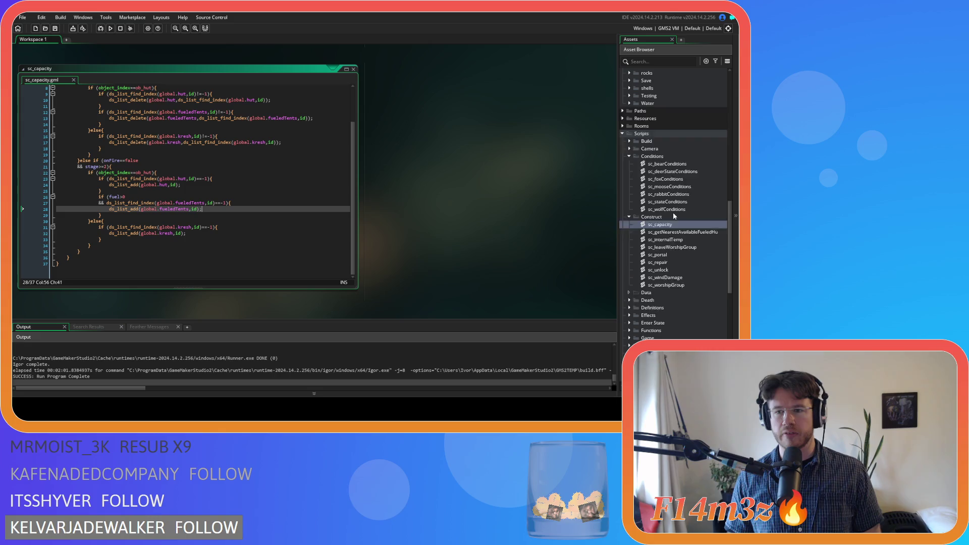
- Reopen sc_capacity, review the fuel>0 branch on lines 26–29, and close its editor
{"action": "scroll", "coordinate": [674, 216], "scroll_direction": "up", "scroll_amount": 1}
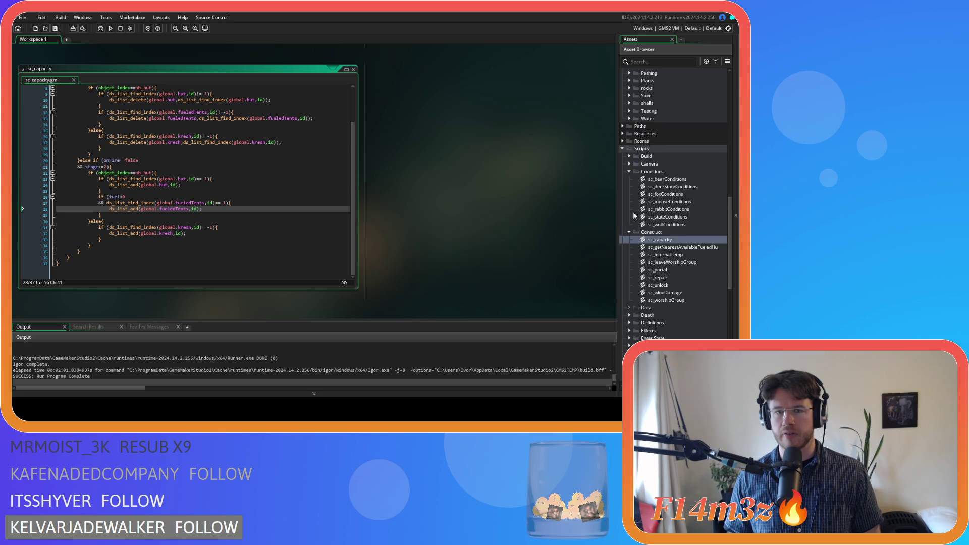
{"action": "left_click", "coordinate": [354, 71]}
{"action": "double_click", "coordinate": [652, 240]}
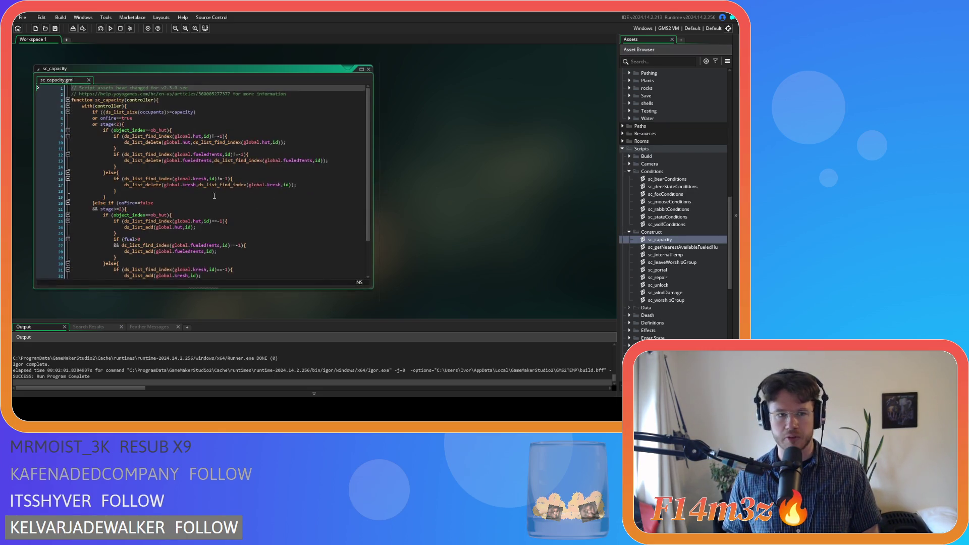
{"action": "scroll", "coordinate": [214, 196], "scroll_direction": "down", "scroll_amount": 2}
{"action": "left_click", "coordinate": [123, 229]}
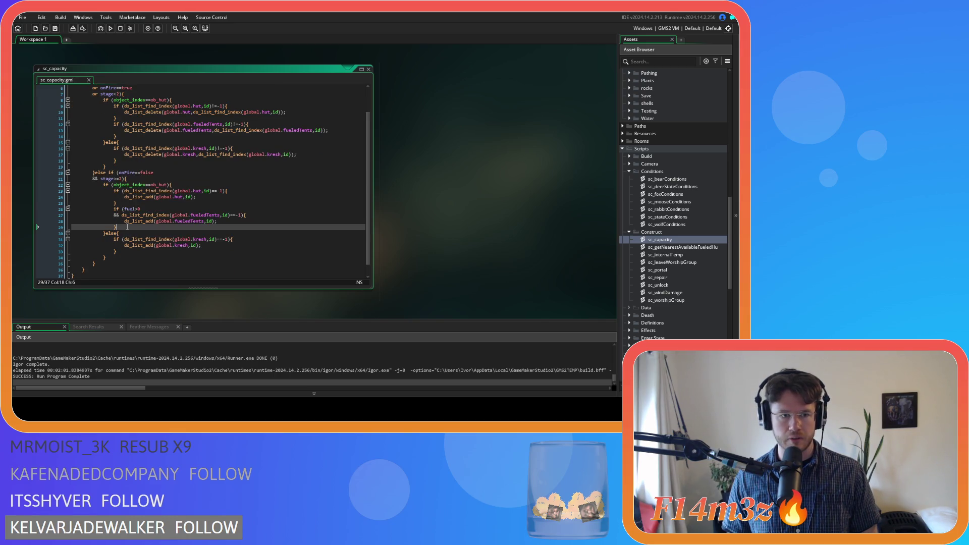
{"action": "left_click_drag", "start_coordinate": [136, 228], "coordinate": [113, 211]}
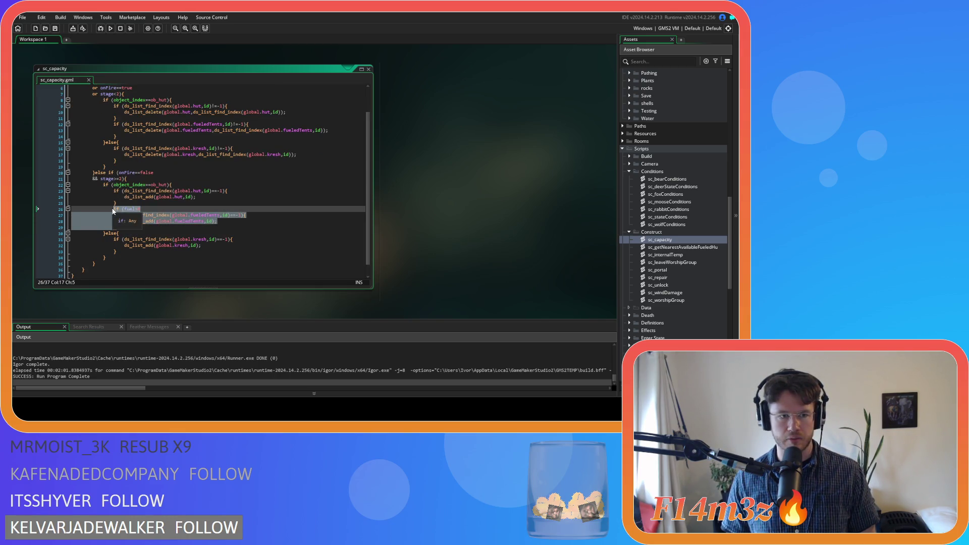
{"action": "left_click", "coordinate": [361, 69]}
{"action": "scroll", "coordinate": [657, 205], "scroll_direction": "up", "scroll_amount": 10}
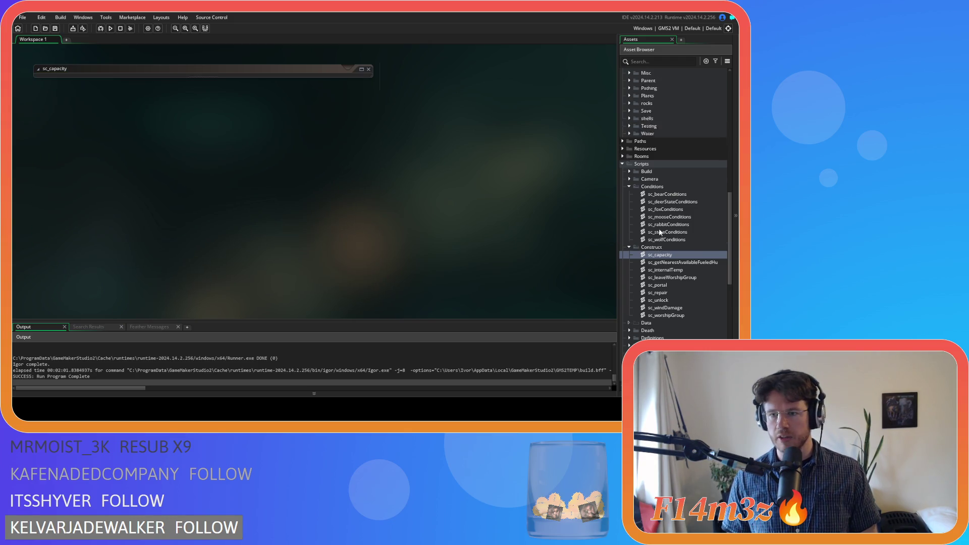
- Open ob_human's Create code and search for state_fuel to reach the fueledTents entry code
{"action": "double_click", "coordinate": [666, 181]}
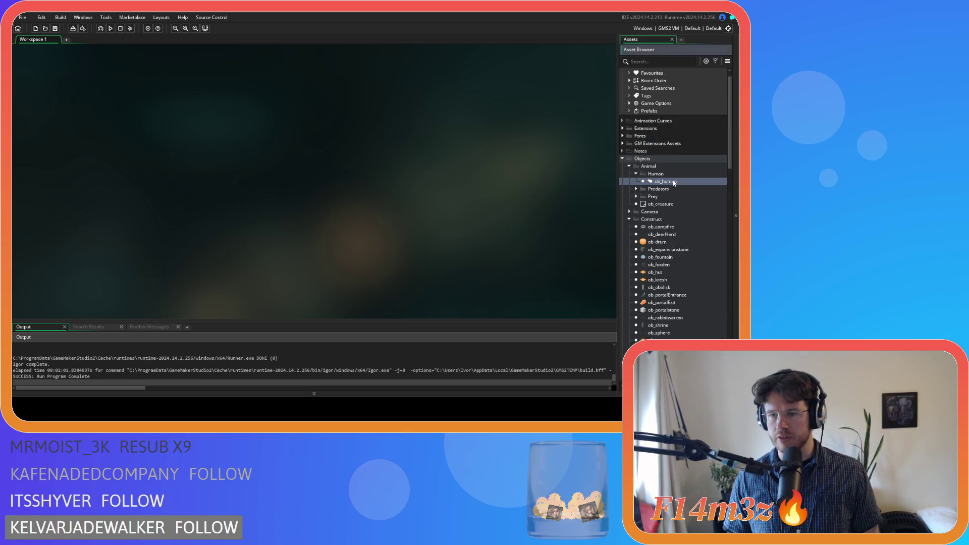
{"action": "left_click", "coordinate": [319, 110]}
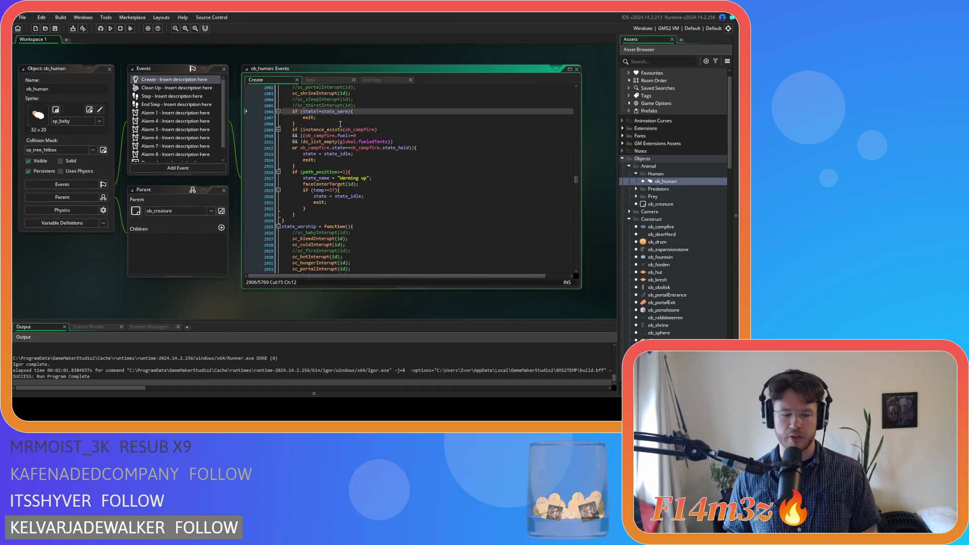
{"action": "mouse_move", "coordinate": [340, 127]}
{"action": "key", "text": "ctrl+f"}
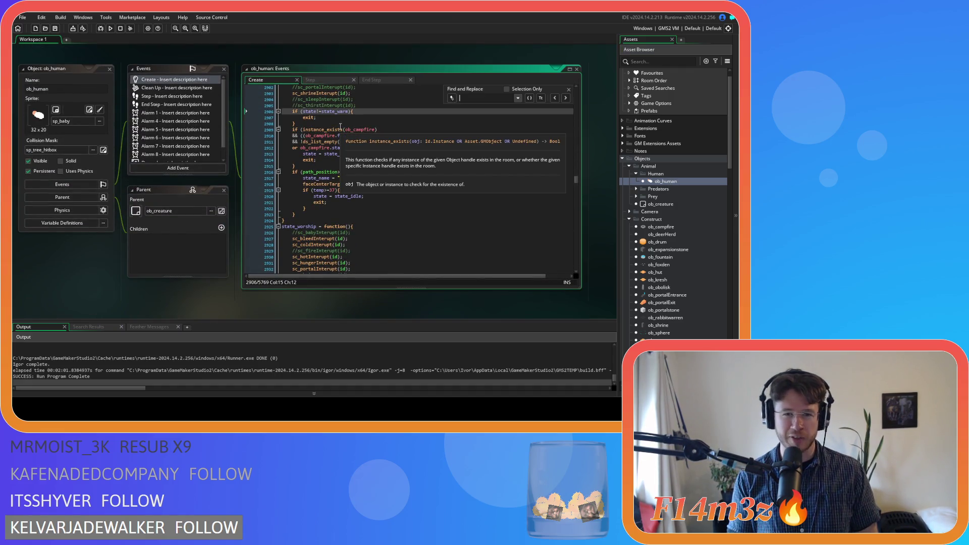
{"action": "type", "text": "s"}
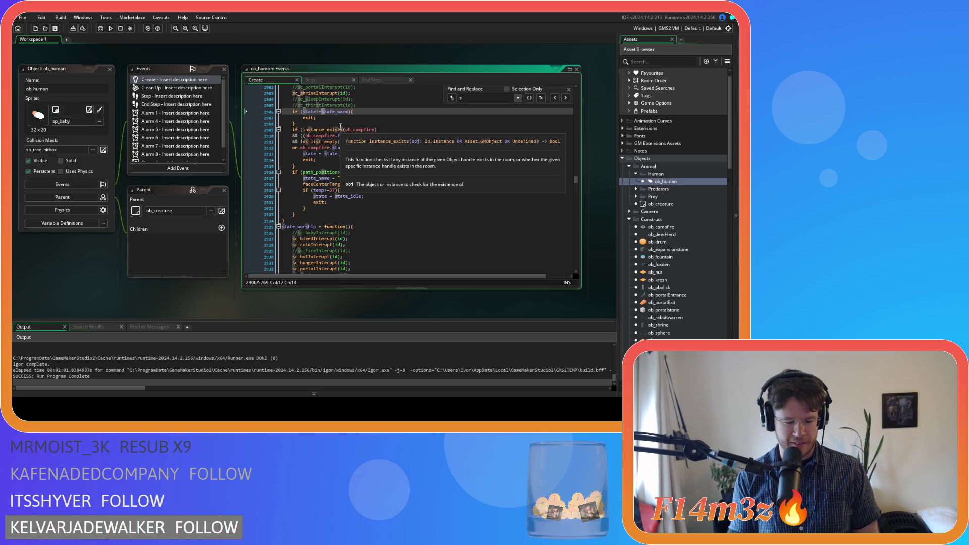
{"action": "type", "text": "tate_fuel"}
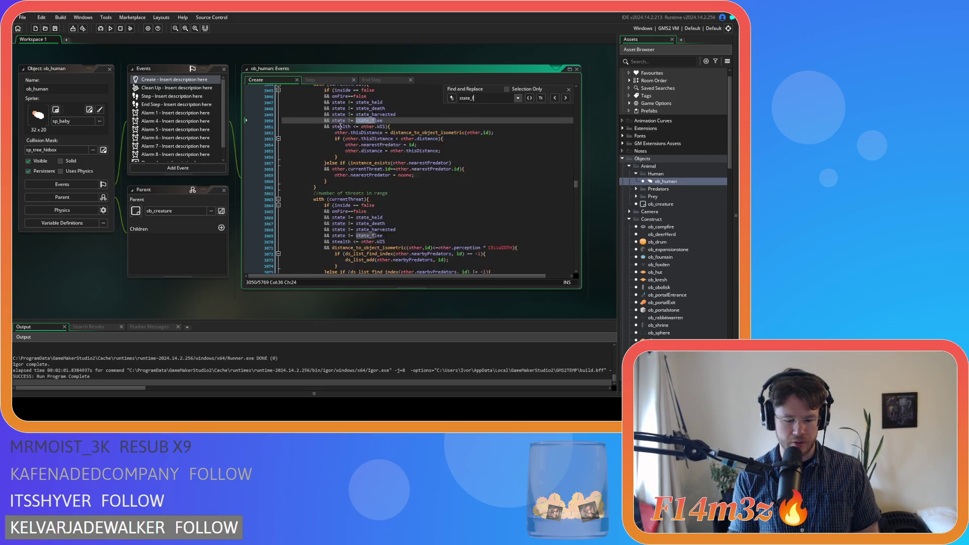
{"action": "left_click", "coordinate": [569, 89]}
{"action": "left_click", "coordinate": [480, 176]}
{"action": "scroll", "coordinate": [480, 178], "scroll_direction": "down", "scroll_amount": 5}
{"action": "scroll", "coordinate": [481, 178], "scroll_direction": "up", "scroll_amount": 3}
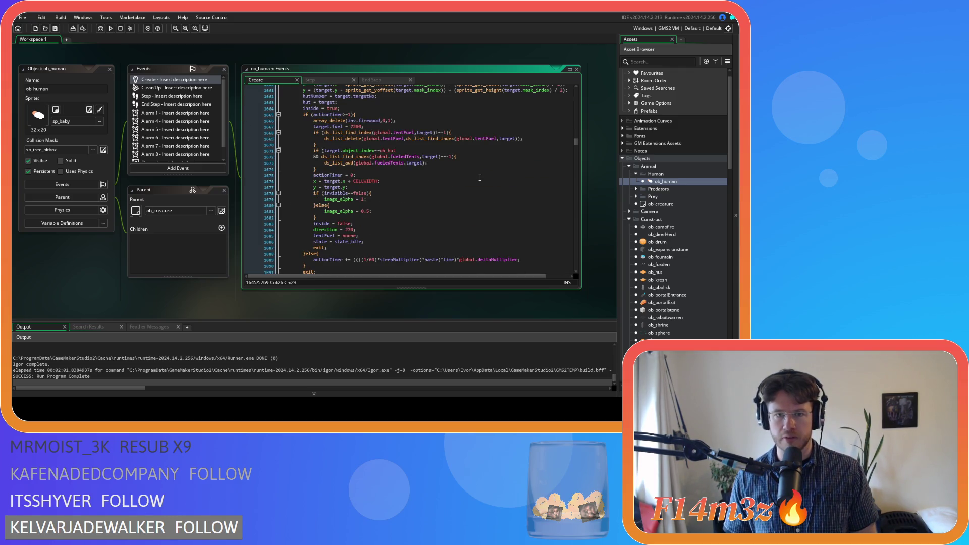
- Inspect the fueledTents lookup on lines 1672–1674 of the state_fuel code
{"action": "left_click", "coordinate": [332, 169]}
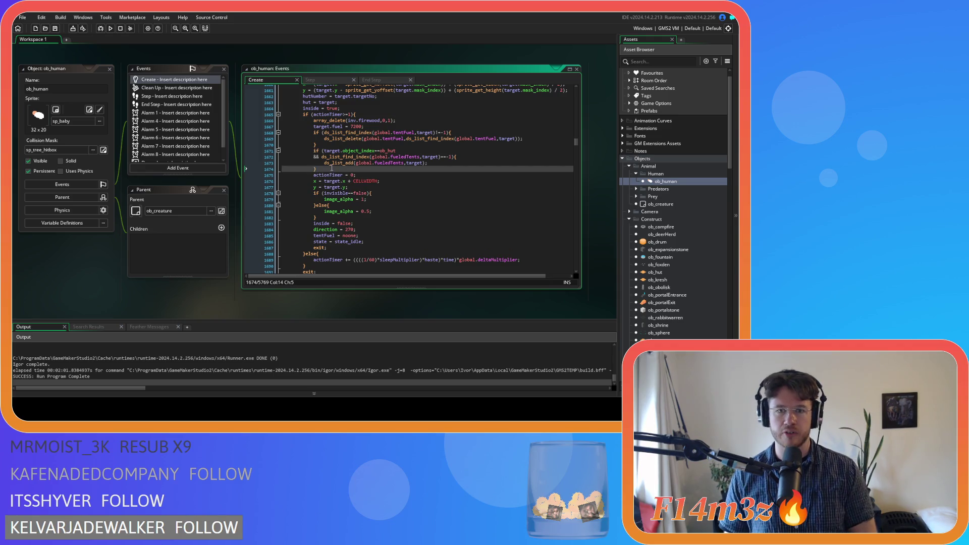
{"action": "left_click", "coordinate": [437, 158]}
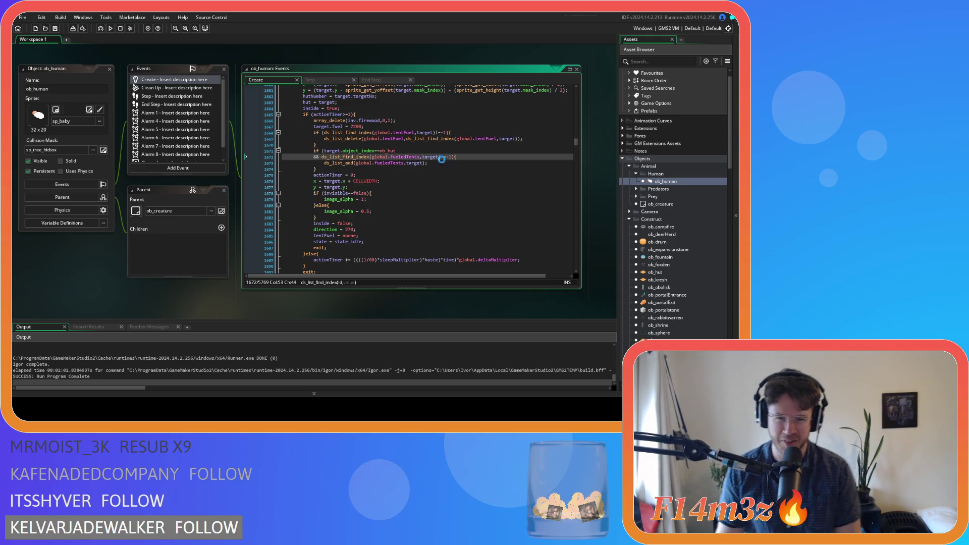
{"action": "mouse_move", "coordinate": [431, 159]}
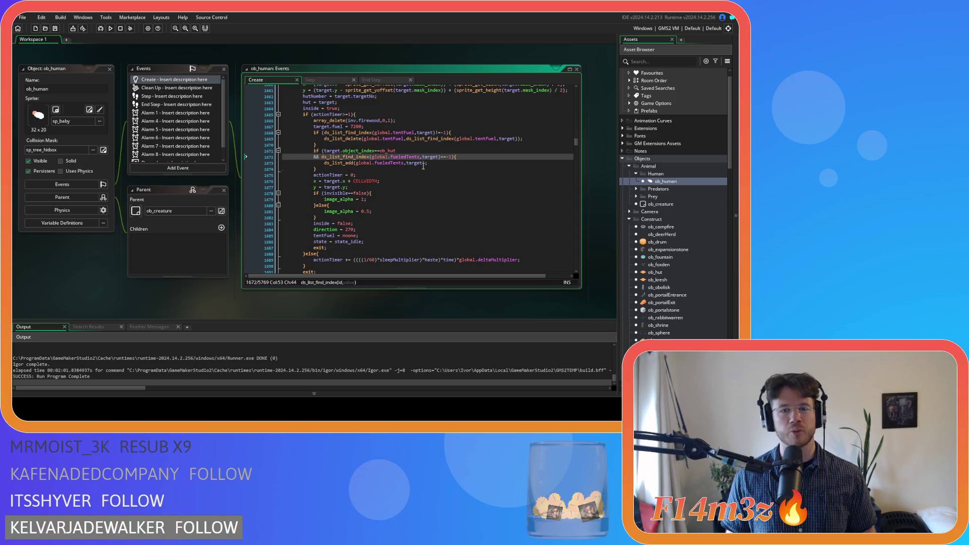
{"action": "left_click", "coordinate": [438, 164]}
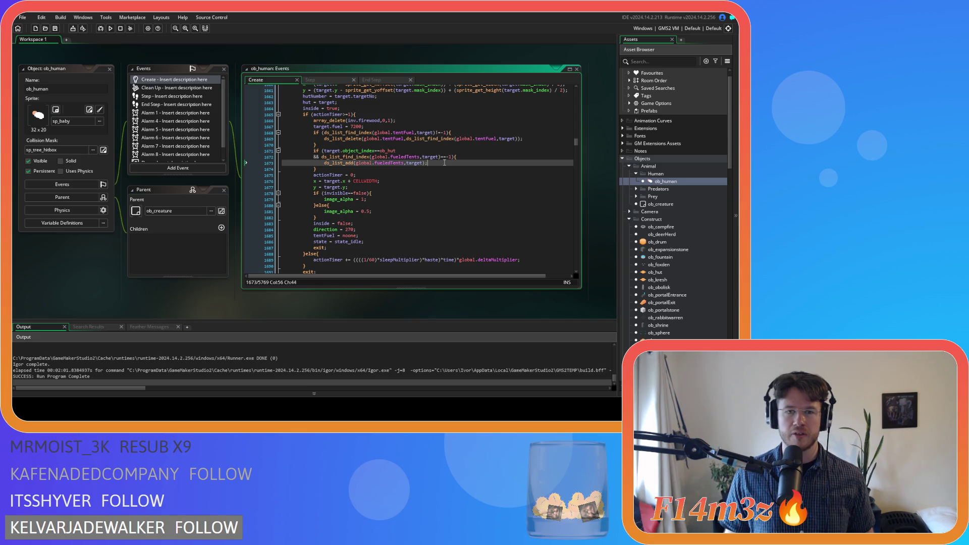
- Add && ds_list_size(target.occupants)<target.capacity to the ob_hut check and save
{"action": "left_click", "coordinate": [424, 150]}
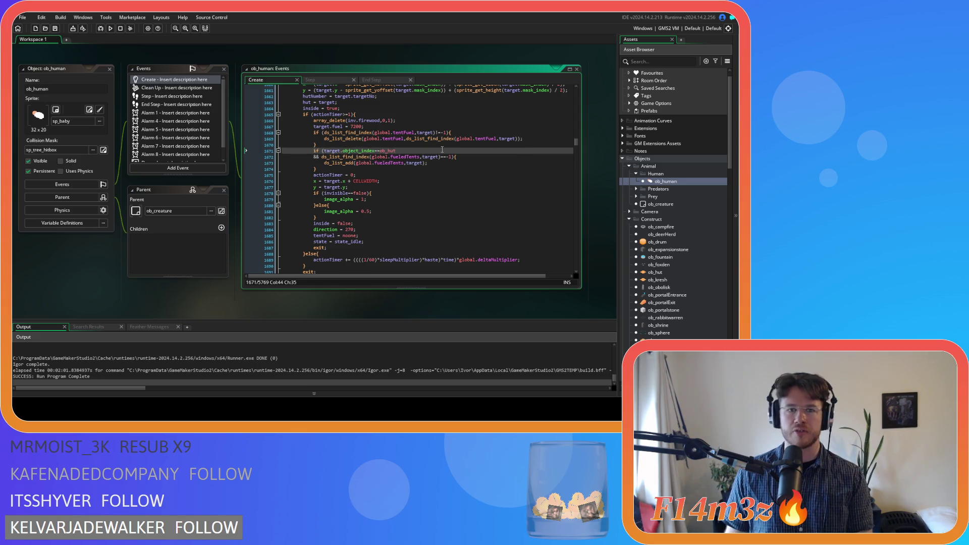
{"action": "key", "text": "Return"}
{"action": "type", "text": "&& d"}
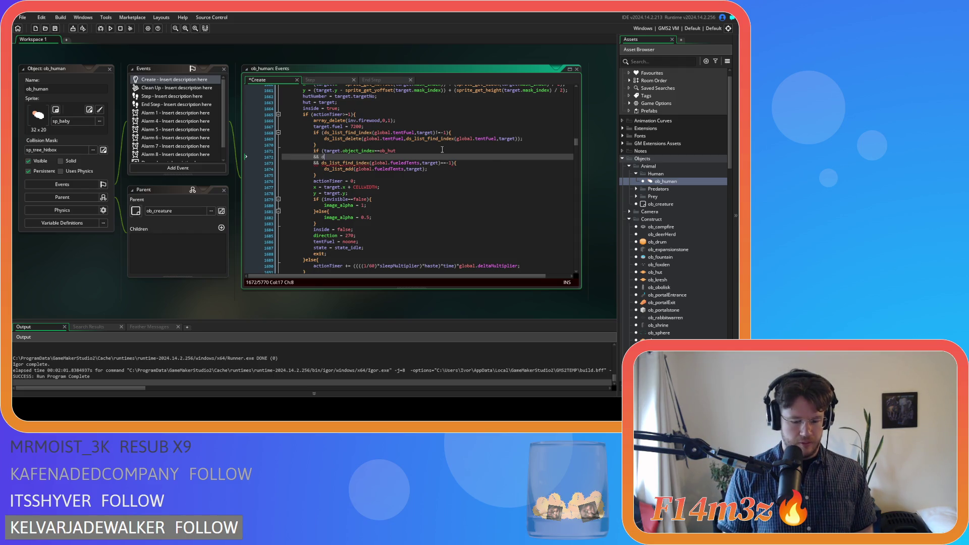
{"action": "type", "text": "s_list_s"}
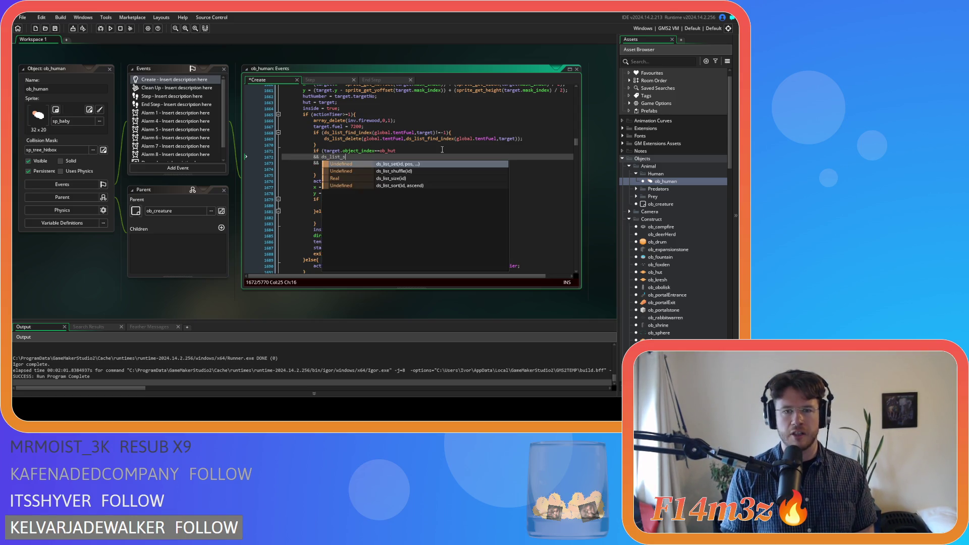
{"action": "type", "text": "ize("}
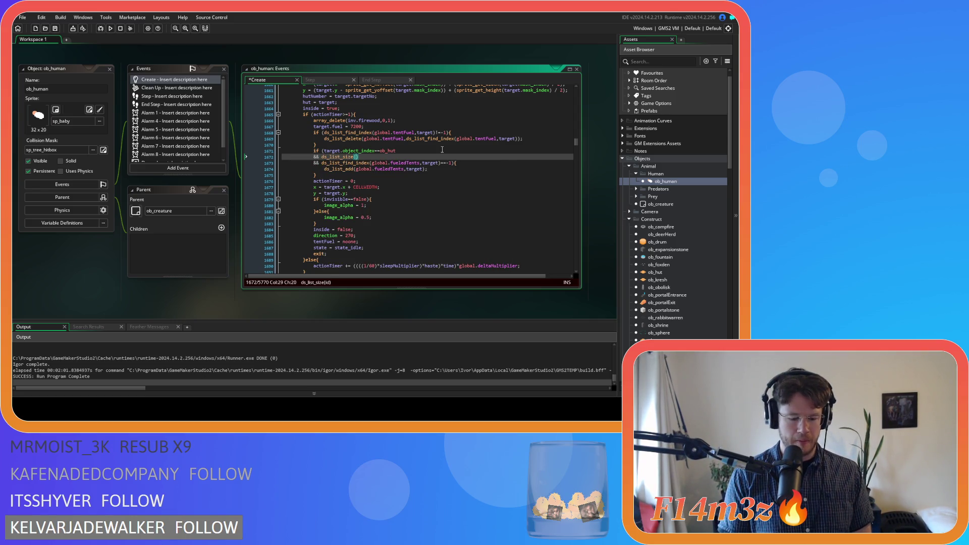
{"action": "type", "text": "target.occu"}
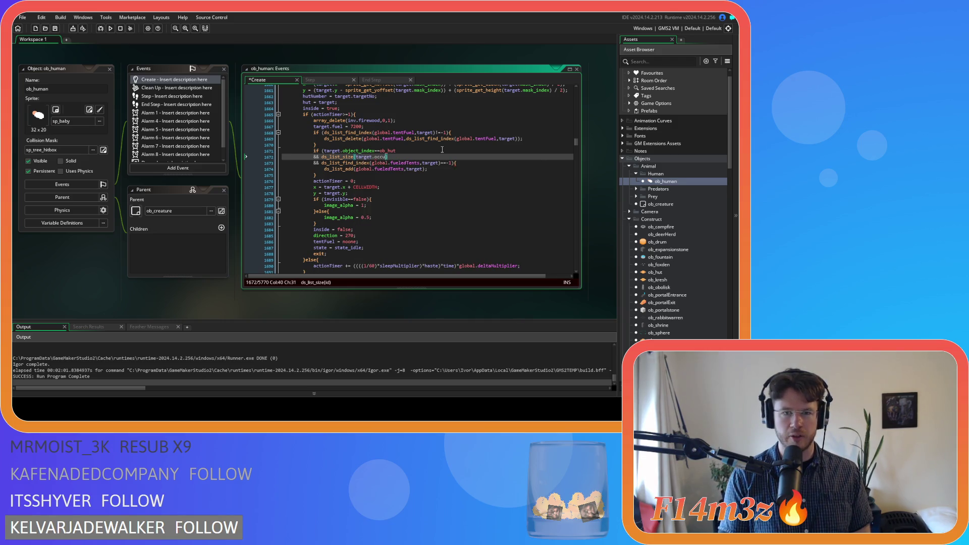
{"action": "type", "text": "pants"}
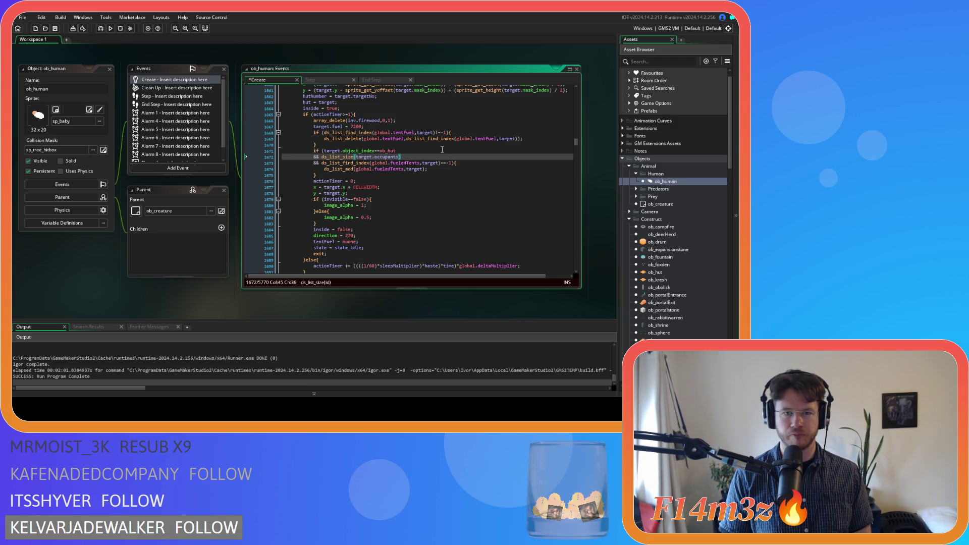
{"action": "type", "text": ")<"}
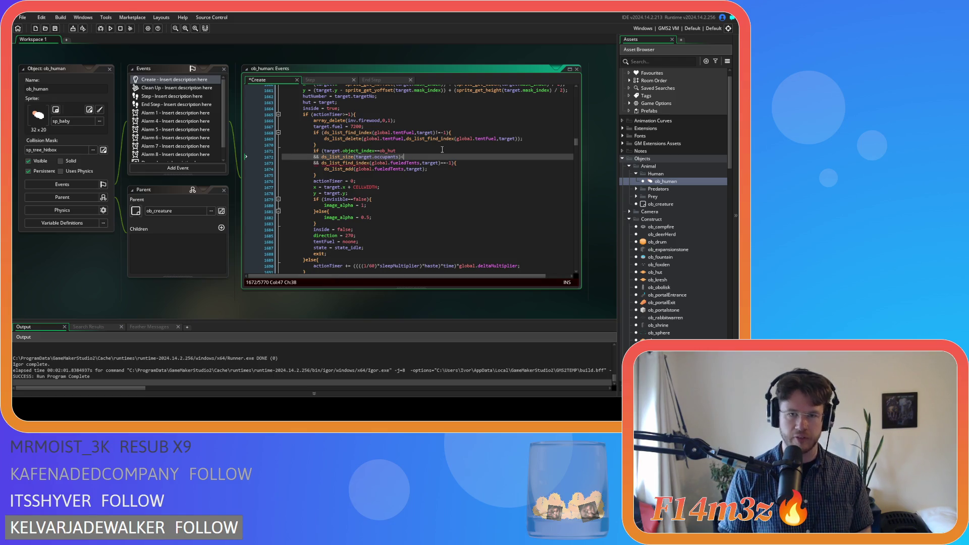
{"action": "type", "text": "tar"}
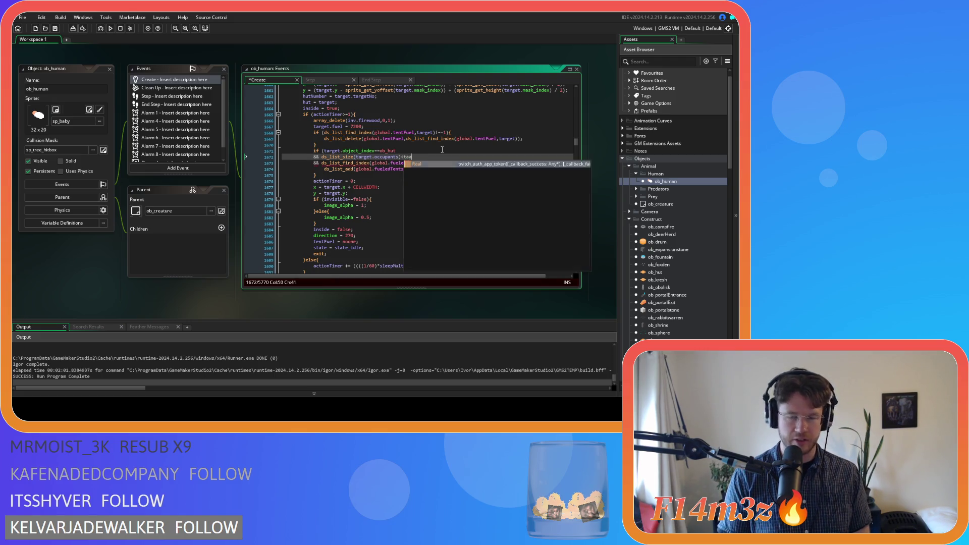
{"action": "type", "text": "get."}
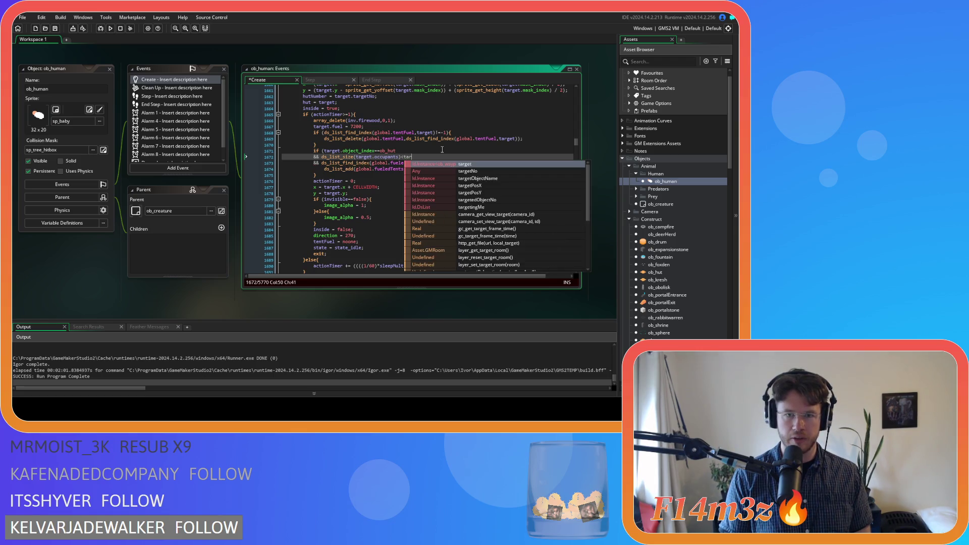
{"action": "type", "text": "ca"}
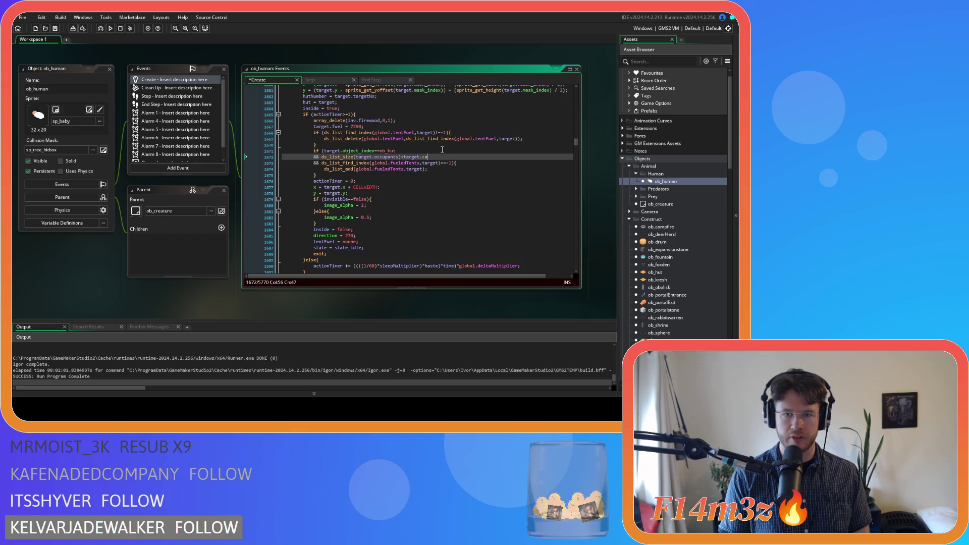
{"action": "type", "text": "pacity"}
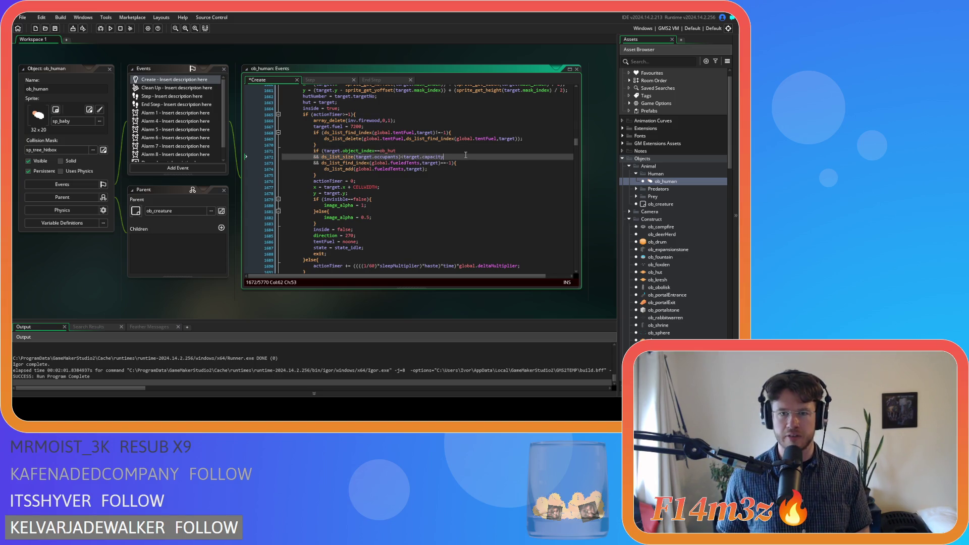
{"action": "key", "text": "ctrl+s"}
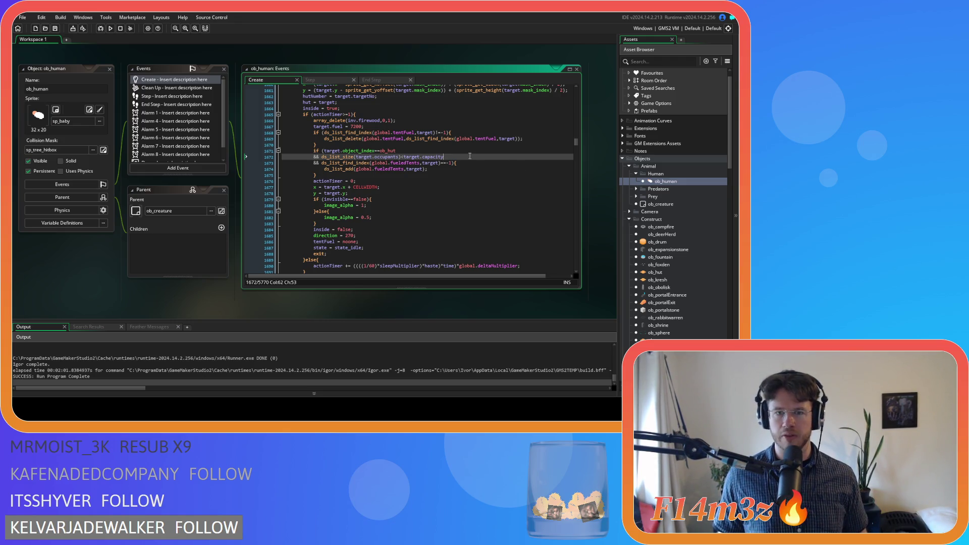
{"action": "left_click_drag", "start_coordinate": [469, 156], "coordinate": [323, 160]}
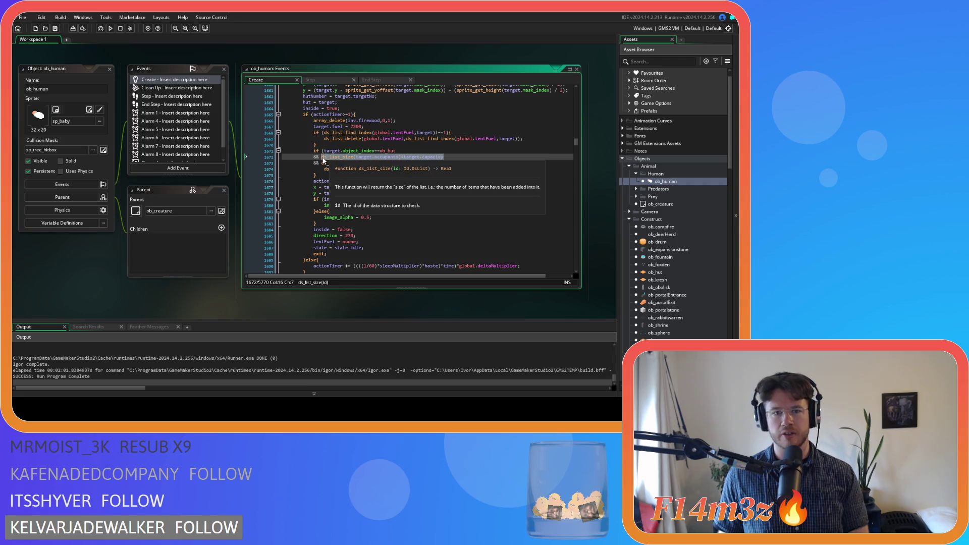
- Replace the capacity condition with a copy of the fueledTents ds_list_find_index lookup
{"action": "key", "text": "BackSpace"}
{"action": "left_click_drag", "start_coordinate": [451, 163], "coordinate": [367, 165]}
{"action": "left_click_drag", "start_coordinate": [352, 161], "coordinate": [329, 164]}
{"action": "left_click", "coordinate": [327, 156]}
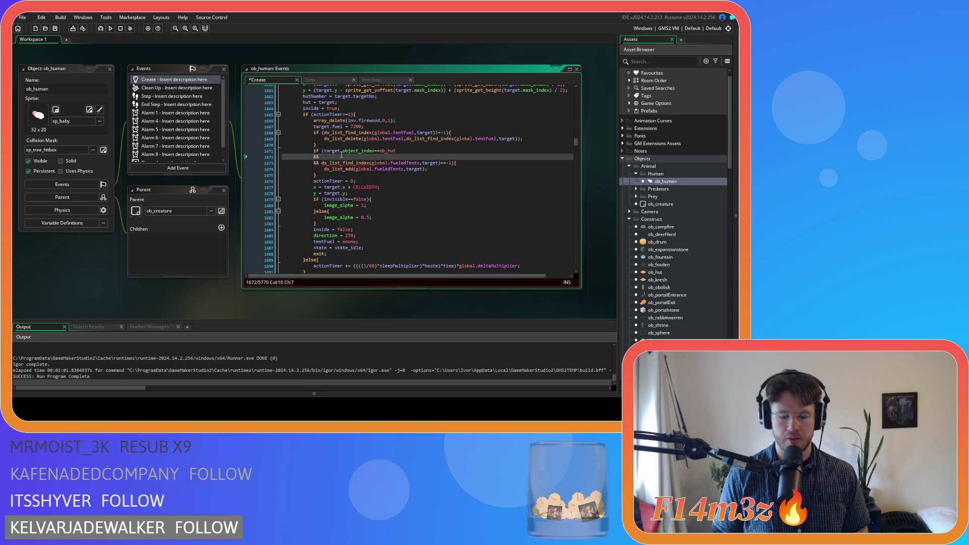
{"action": "type", "text": "ds_list_find_index(global.fueledTents,target)==-1"}
- Change the pasted lookup to ds_list_find_index(global.hut,target)!=-1 and save the Create event
{"action": "double_click", "coordinate": [402, 157]}
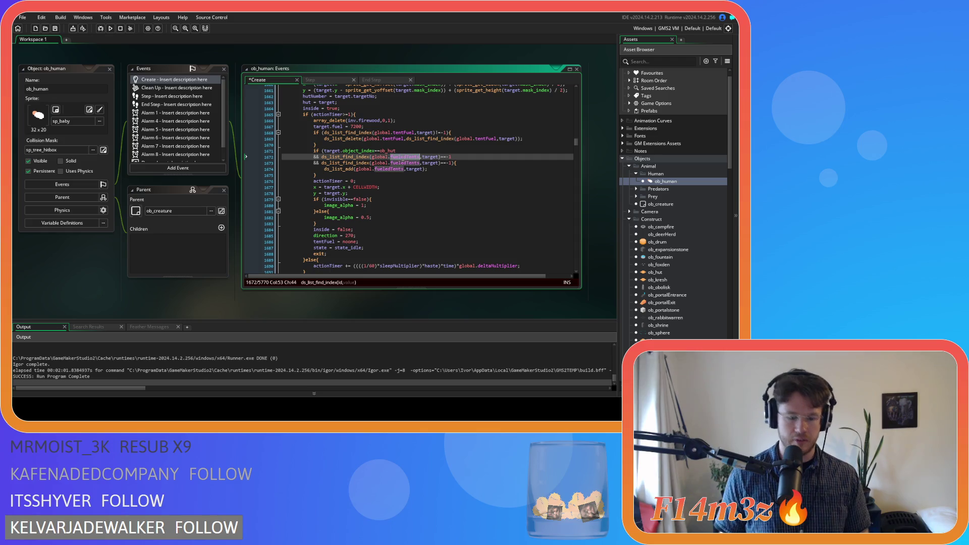
{"action": "type", "text": "hut"}
{"action": "key", "text": "Escape"}
{"action": "key", "text": "Up"}
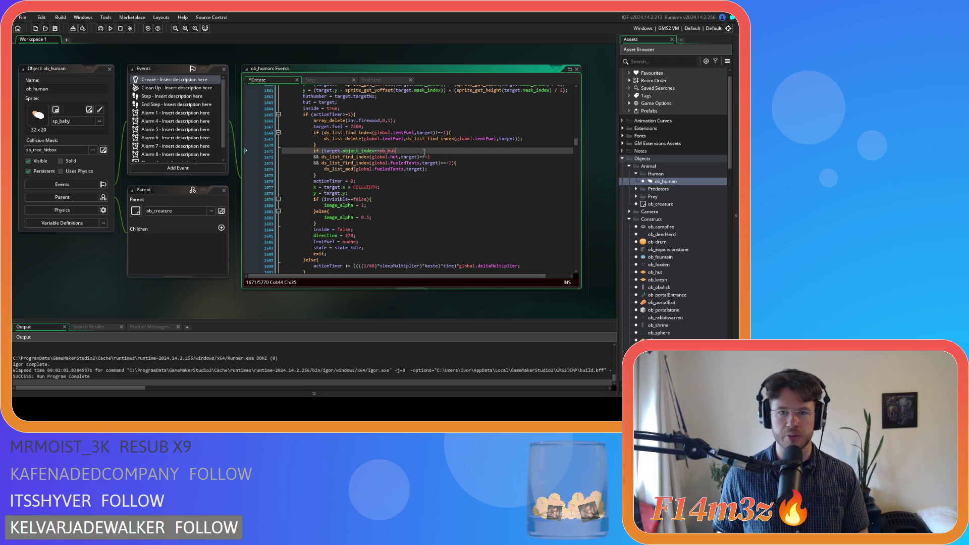
{"action": "left_click", "coordinate": [421, 157]}
{"action": "type", "text": "!"}
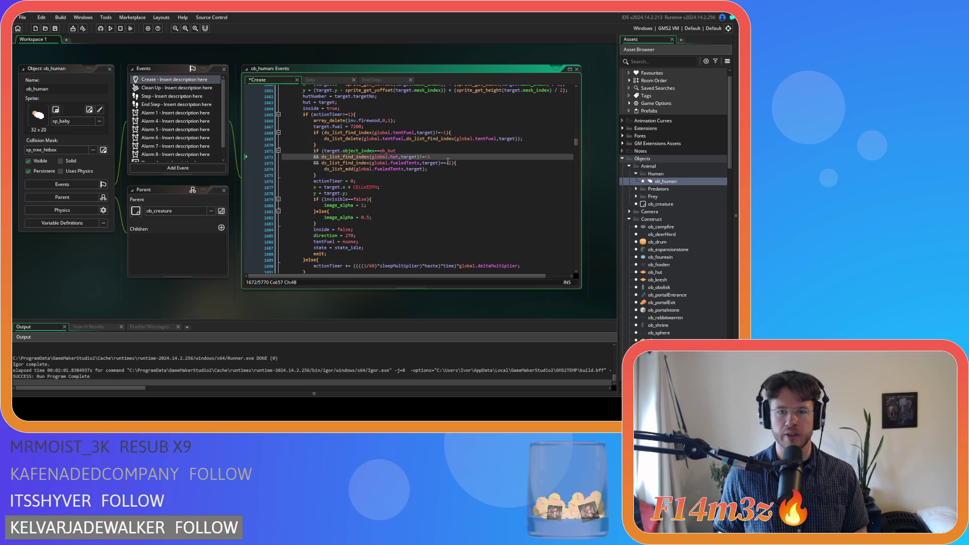
{"action": "key", "text": "ctrl+s"}
{"action": "left_click", "coordinate": [450, 158]}
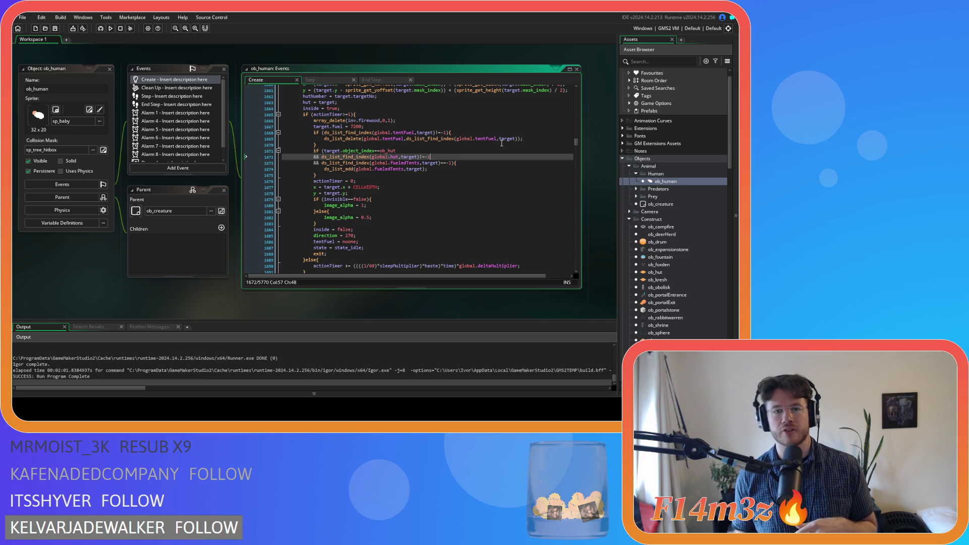
{"action": "left_click", "coordinate": [456, 169]}
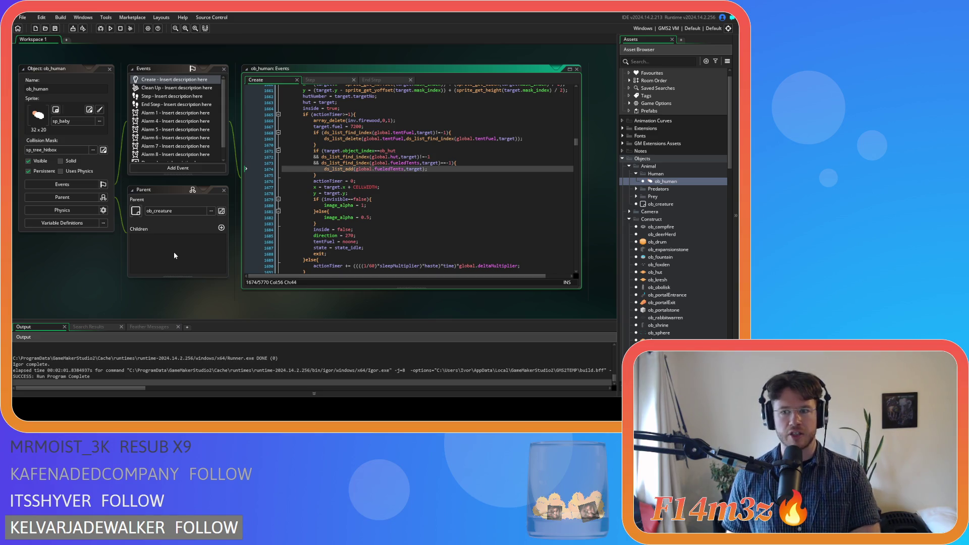
- Scroll through the ob_hut Step and ob_human Create code to review the edits
{"action": "scroll", "coordinate": [173, 253], "scroll_direction": "down", "scroll_amount": 10}
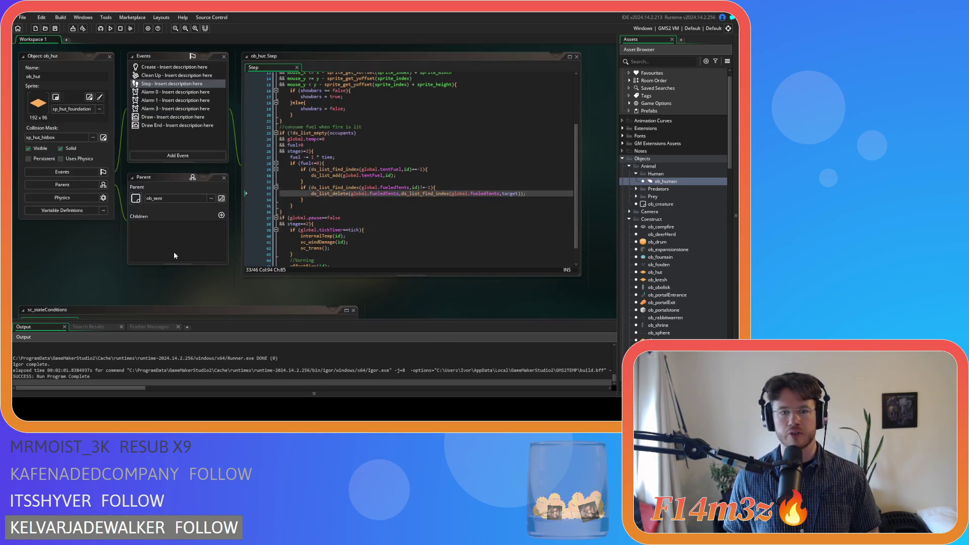
{"action": "scroll", "coordinate": [174, 255], "scroll_direction": "down", "scroll_amount": 3}
{"action": "scroll", "coordinate": [424, 186], "scroll_direction": "down", "scroll_amount": 7}
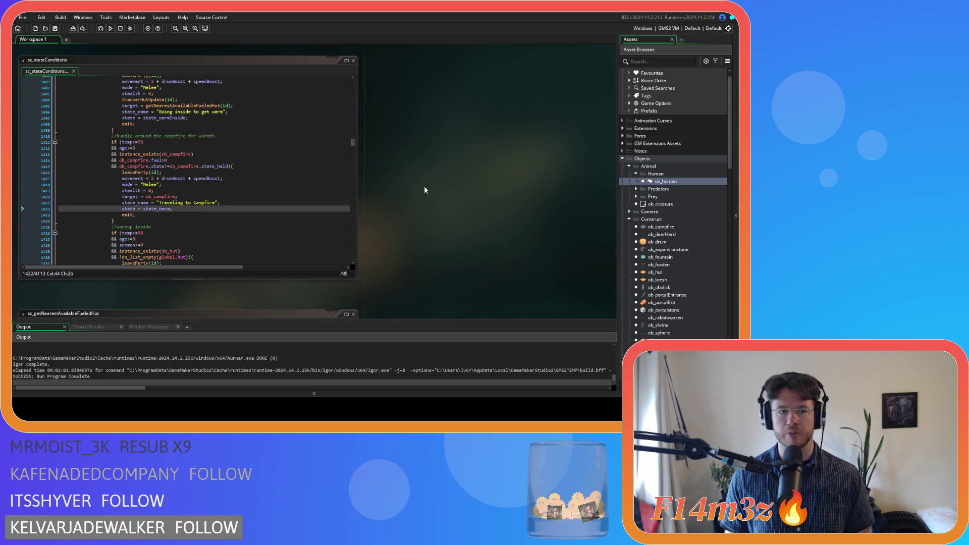
{"action": "scroll", "coordinate": [424, 190], "scroll_direction": "up", "scroll_amount": 2}
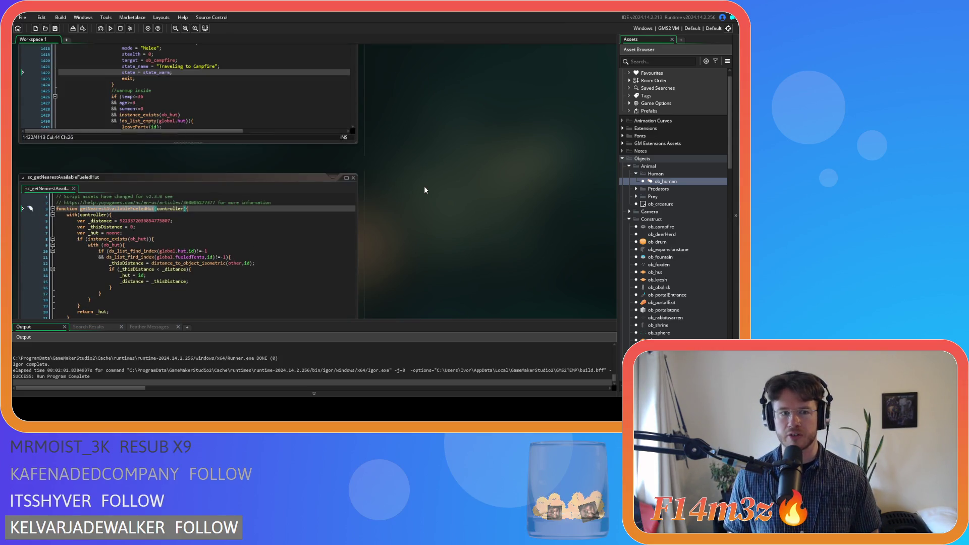
{"action": "scroll", "coordinate": [424, 190], "scroll_direction": "up", "scroll_amount": 2}
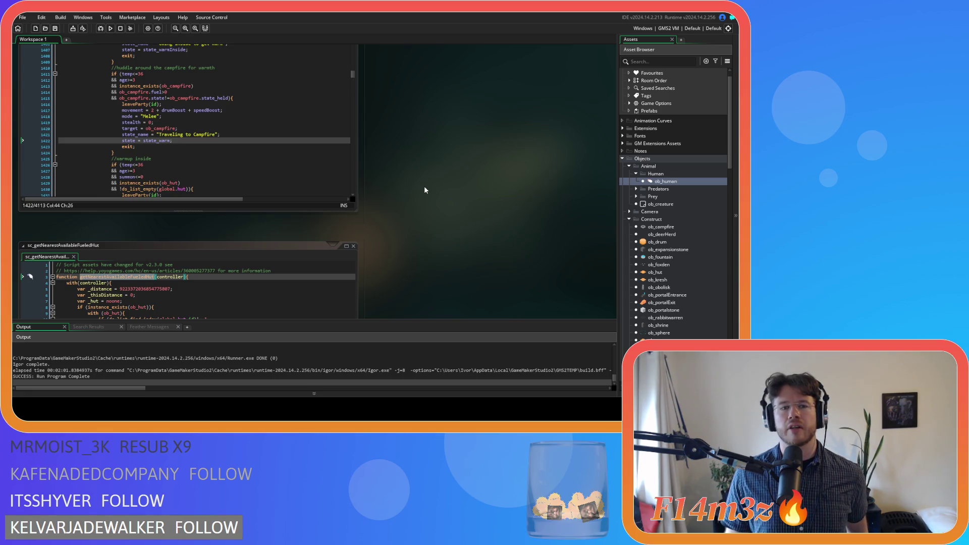
{"action": "scroll", "coordinate": [424, 190], "scroll_direction": "up", "scroll_amount": 8}
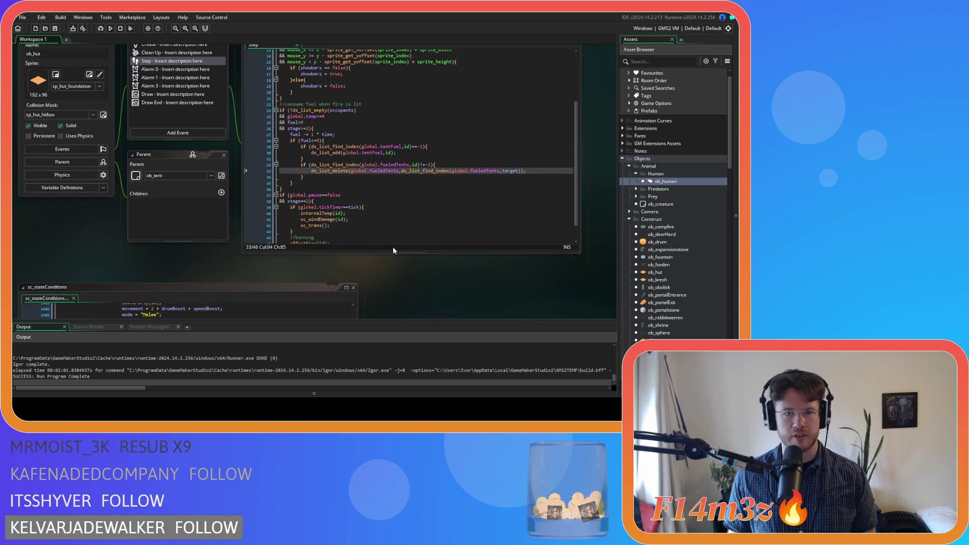
{"action": "left_click", "coordinate": [389, 197]}
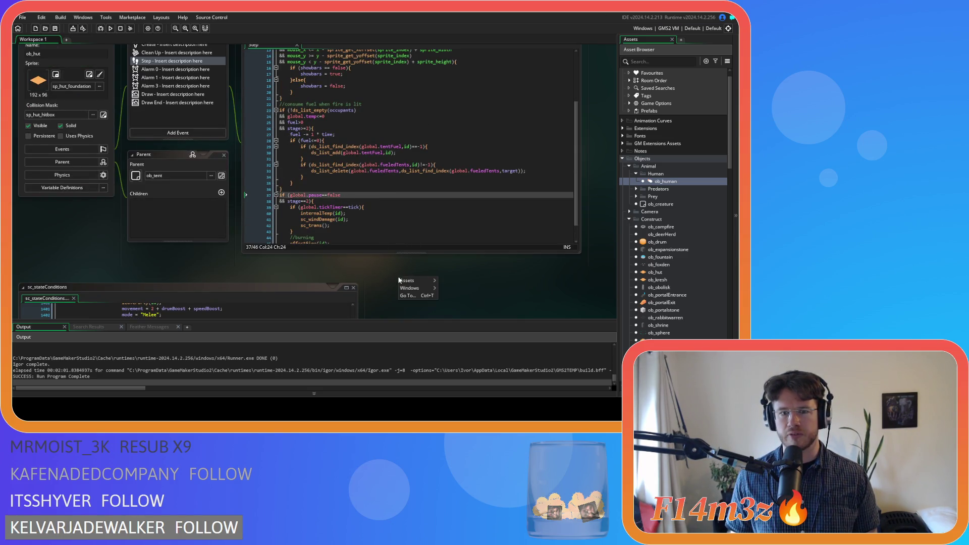
{"action": "scroll", "coordinate": [334, 274], "scroll_direction": "up", "scroll_amount": 4}
{"action": "scroll", "coordinate": [343, 272], "scroll_direction": "up", "scroll_amount": 6}
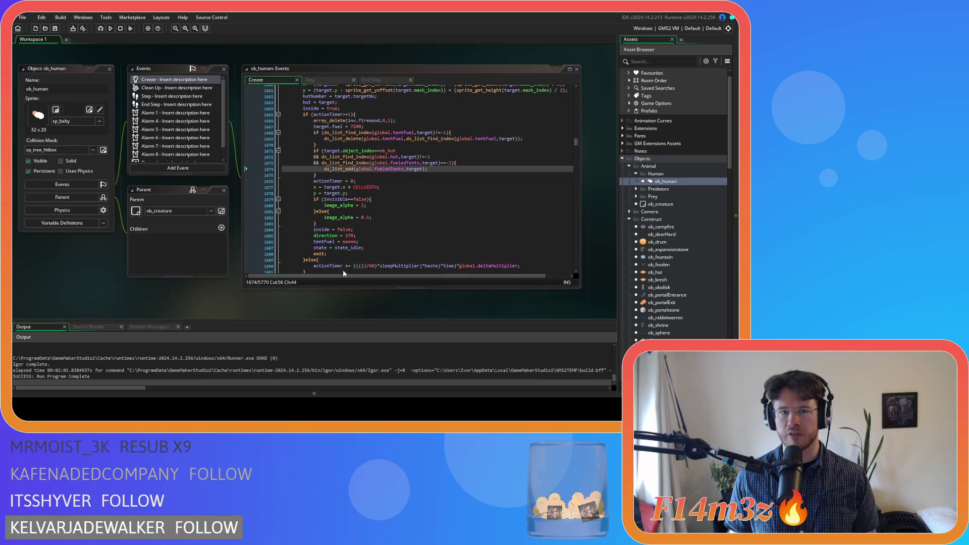
{"action": "scroll", "coordinate": [331, 292], "scroll_direction": "up", "scroll_amount": 6}
{"action": "scroll", "coordinate": [284, 259], "scroll_direction": "down", "scroll_amount": 4}
{"action": "scroll", "coordinate": [281, 246], "scroll_direction": "down", "scroll_amount": 2}
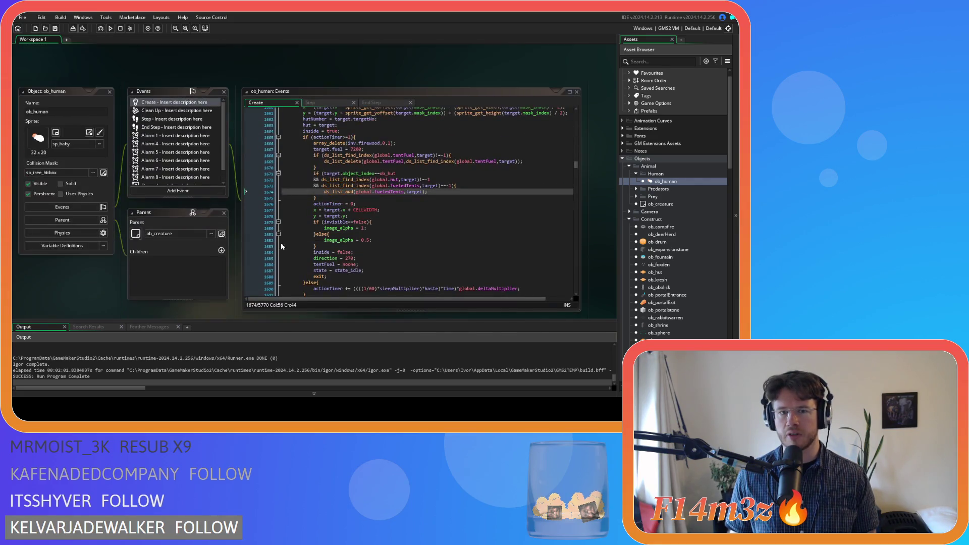
{"action": "scroll", "coordinate": [409, 255], "scroll_direction": "down", "scroll_amount": 3}
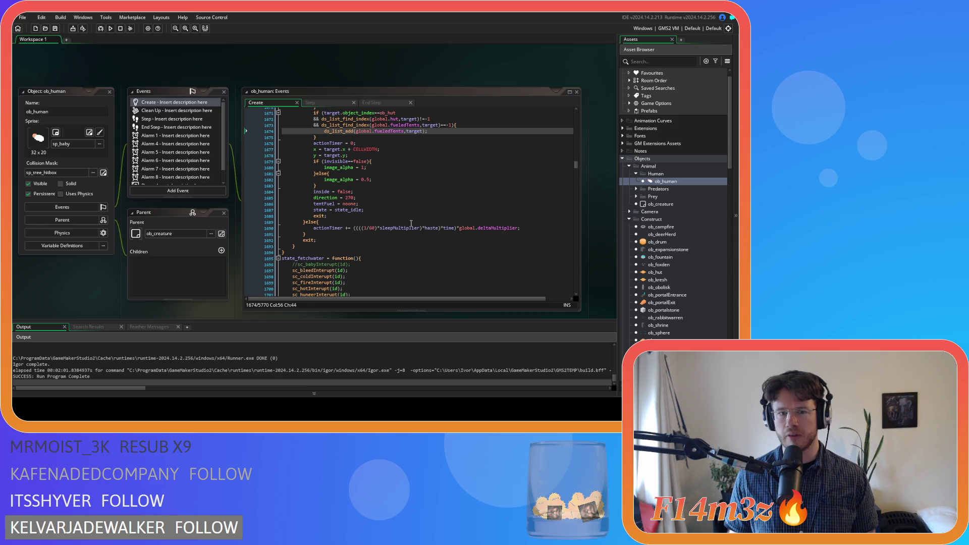
{"action": "left_click", "coordinate": [412, 188]}
{"action": "scroll", "coordinate": [412, 188], "scroll_direction": "up", "scroll_amount": 4}
{"action": "left_click", "coordinate": [457, 177]}
{"action": "scroll", "coordinate": [465, 218], "scroll_direction": "up", "scroll_amount": 4}
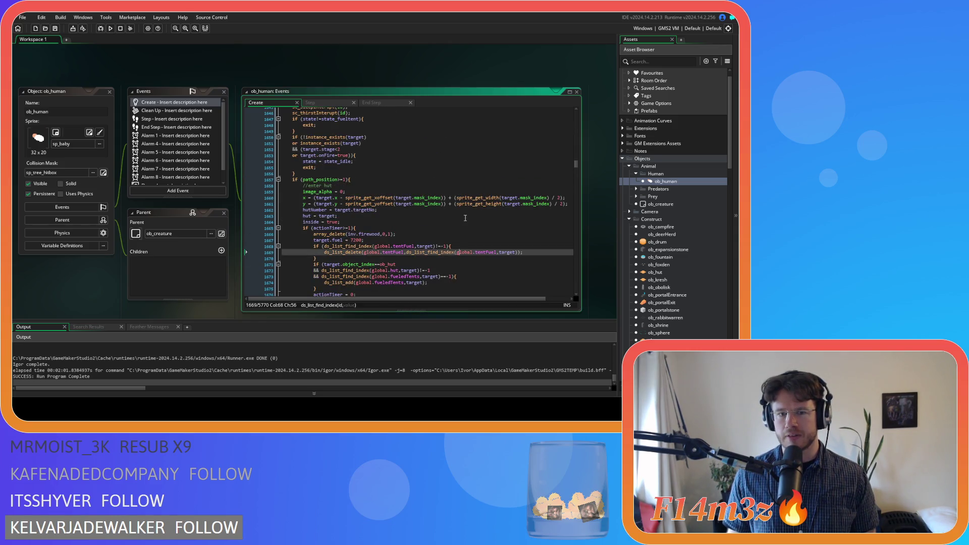
{"action": "scroll", "coordinate": [657, 227], "scroll_direction": "down", "scroll_amount": 10}
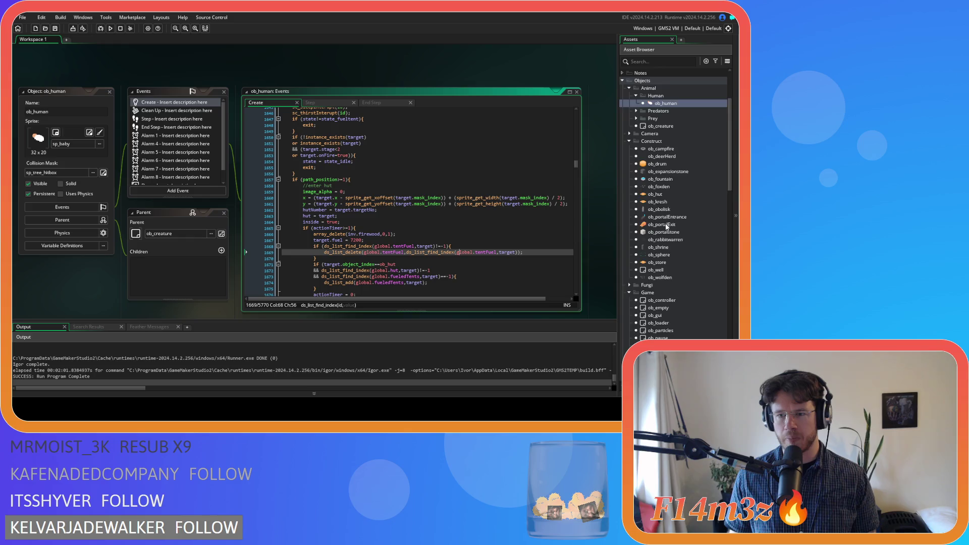
{"action": "scroll", "coordinate": [665, 224], "scroll_direction": "down", "scroll_amount": 1}
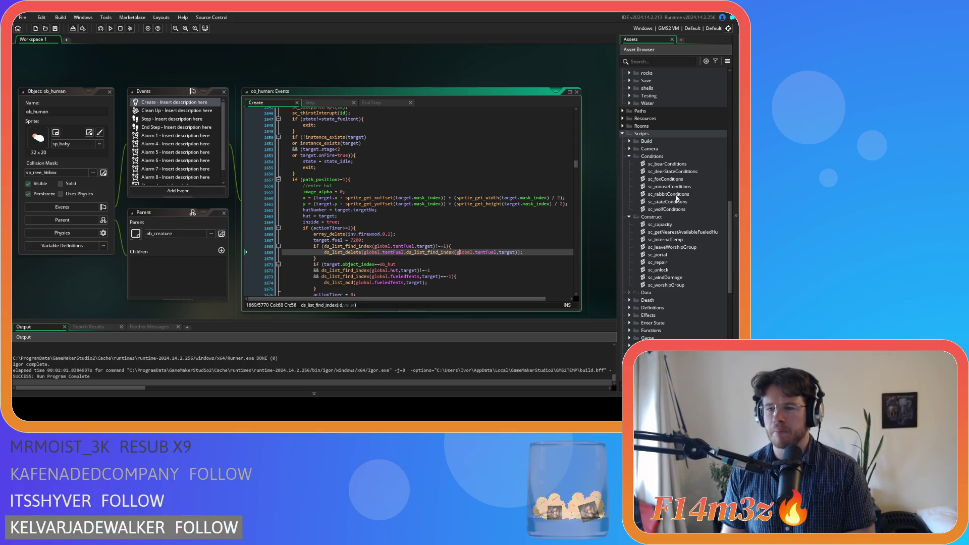
{"action": "scroll", "coordinate": [677, 202], "scroll_direction": "down", "scroll_amount": 5}
{"action": "scroll", "coordinate": [676, 202], "scroll_direction": "down", "scroll_amount": 10}
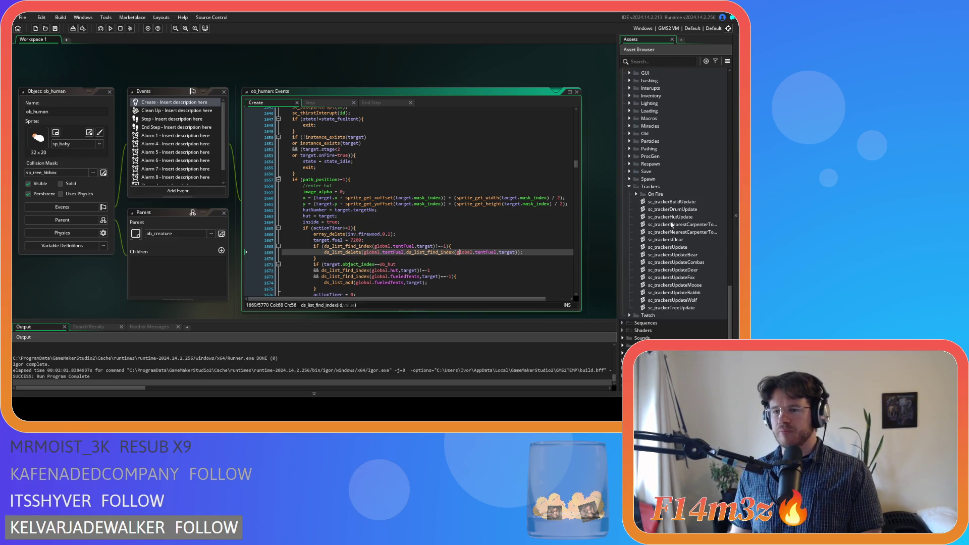
{"action": "scroll", "coordinate": [672, 222], "scroll_direction": "up", "scroll_amount": 12}
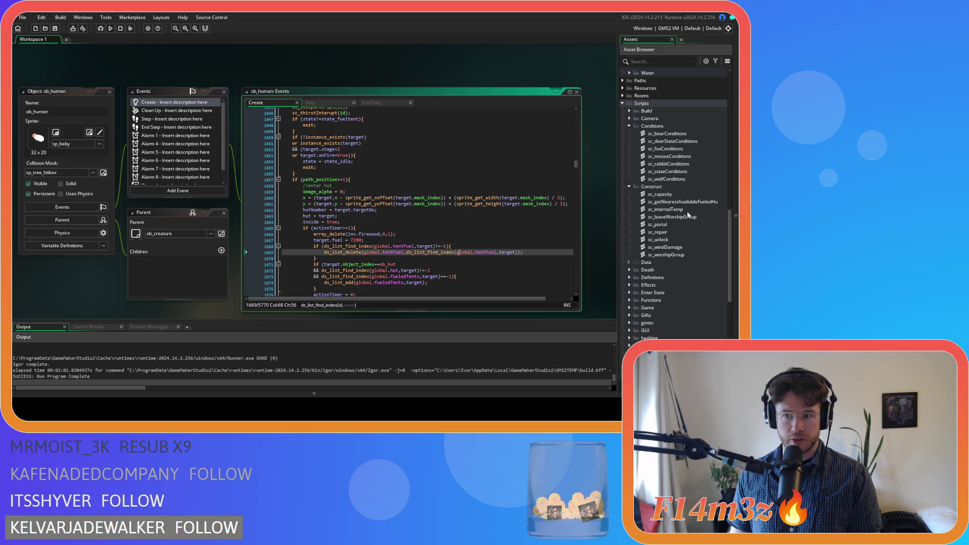
{"action": "scroll", "coordinate": [687, 215], "scroll_direction": "down", "scroll_amount": 12}
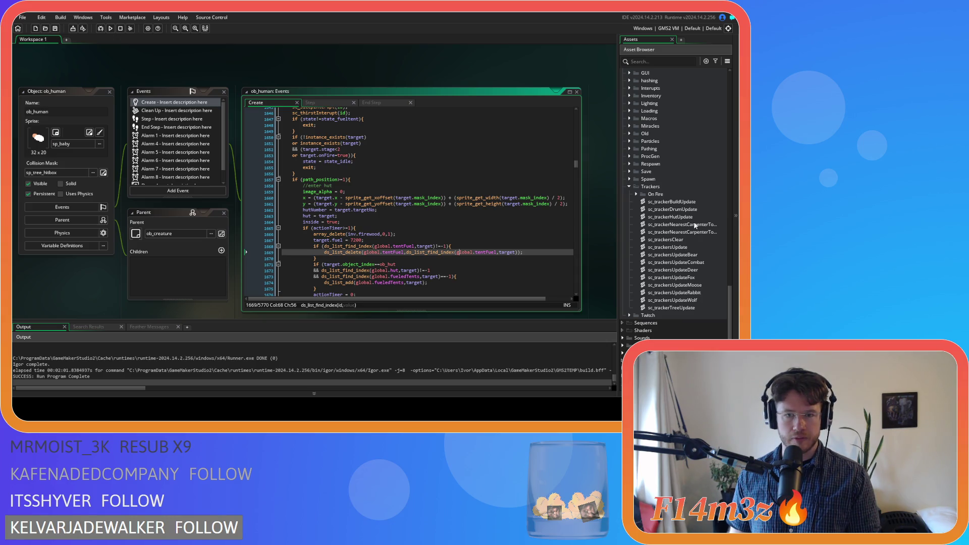
{"action": "scroll", "coordinate": [695, 226], "scroll_direction": "up", "scroll_amount": 12}
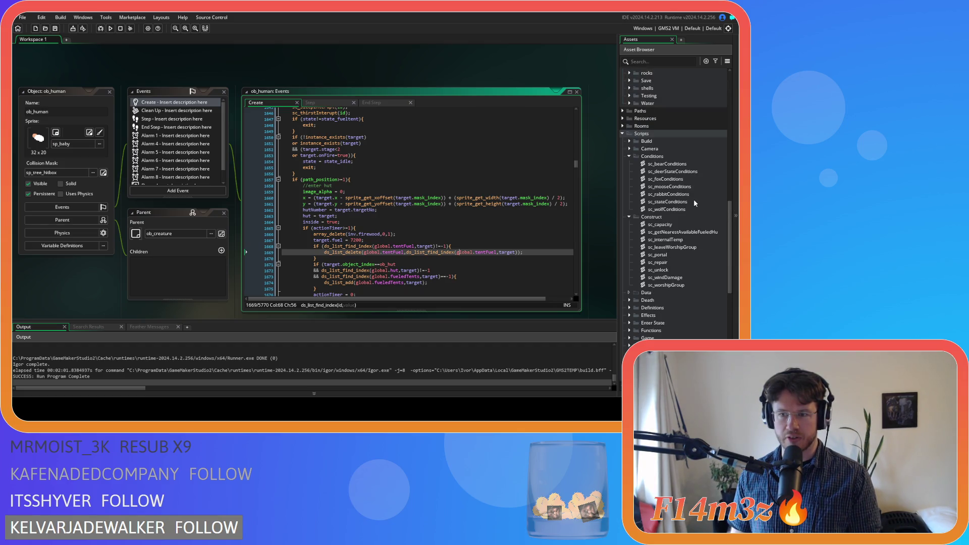
- Open sc_stateConditions at its warm-up branch checking that global.fueledTents is not empty
{"action": "double_click", "coordinate": [693, 201]}
{"action": "left_click", "coordinate": [256, 170]}
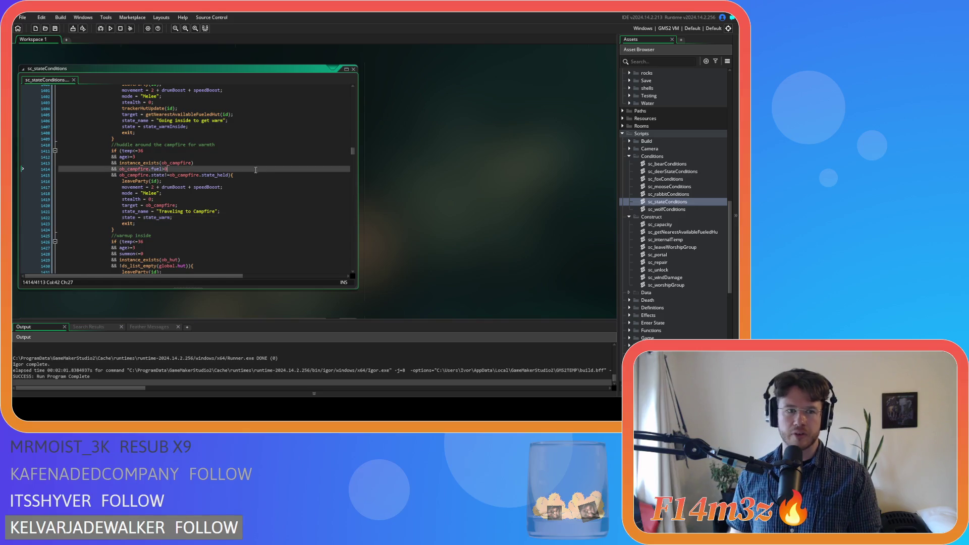
{"action": "scroll", "coordinate": [255, 169], "scroll_direction": "up", "scroll_amount": 4}
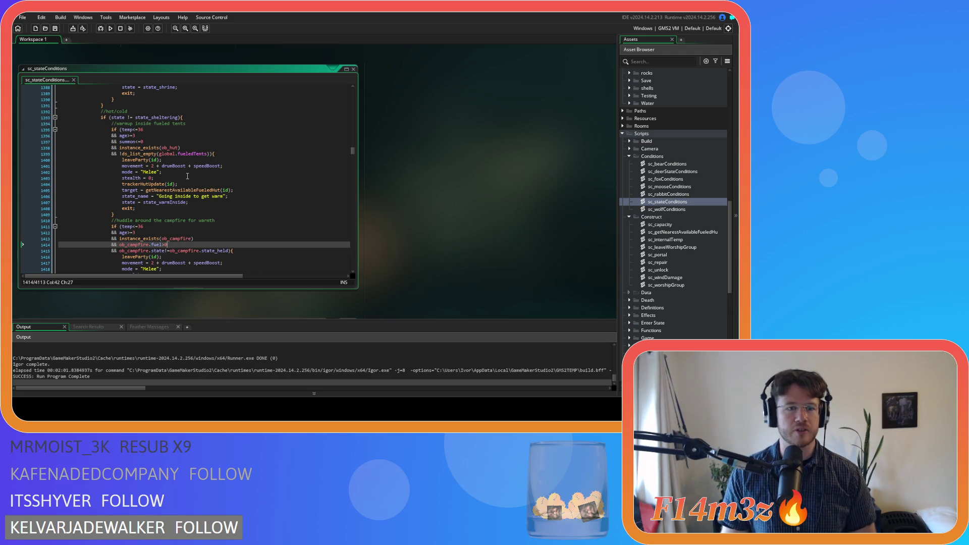
- In the hut-finding function, drop the global.hut condition, rename it getNearestFueledHut and save
{"action": "middle_click", "coordinate": [169, 190]}
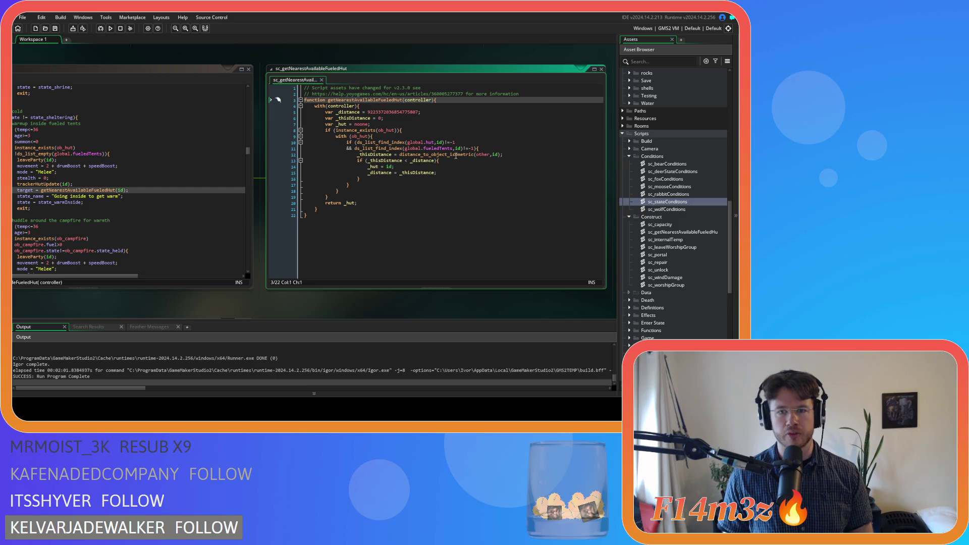
{"action": "left_click_drag", "start_coordinate": [356, 142], "coordinate": [355, 149]}
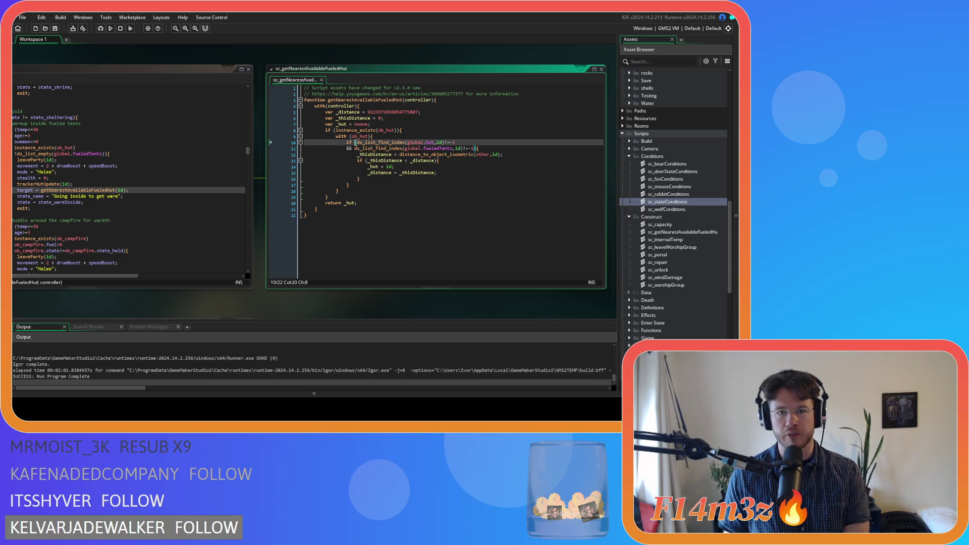
{"action": "key", "text": "Delete"}
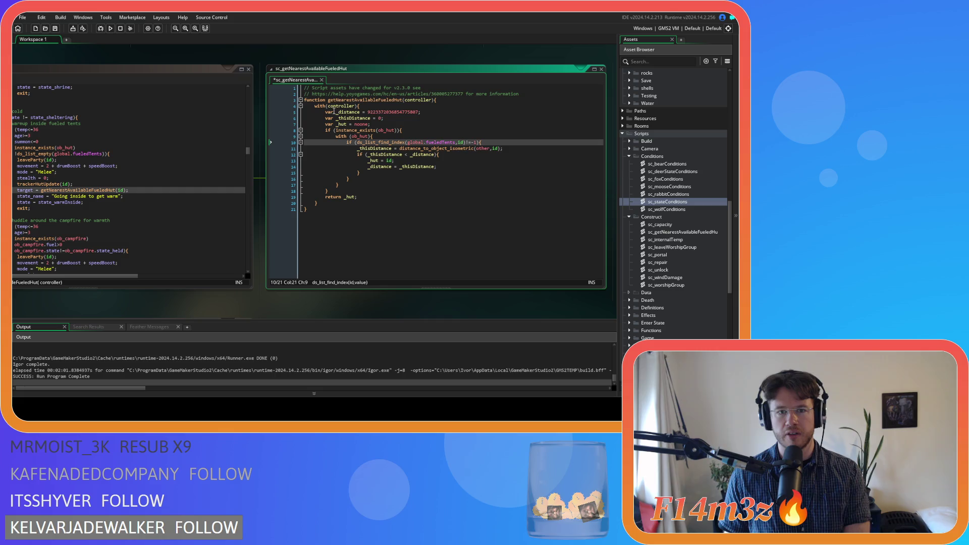
{"action": "left_click", "coordinate": [376, 100]}
{"action": "key", "text": "BackSpace"}
{"action": "key", "text": "BackSpace"}
{"action": "key", "text": "BackSpace"}
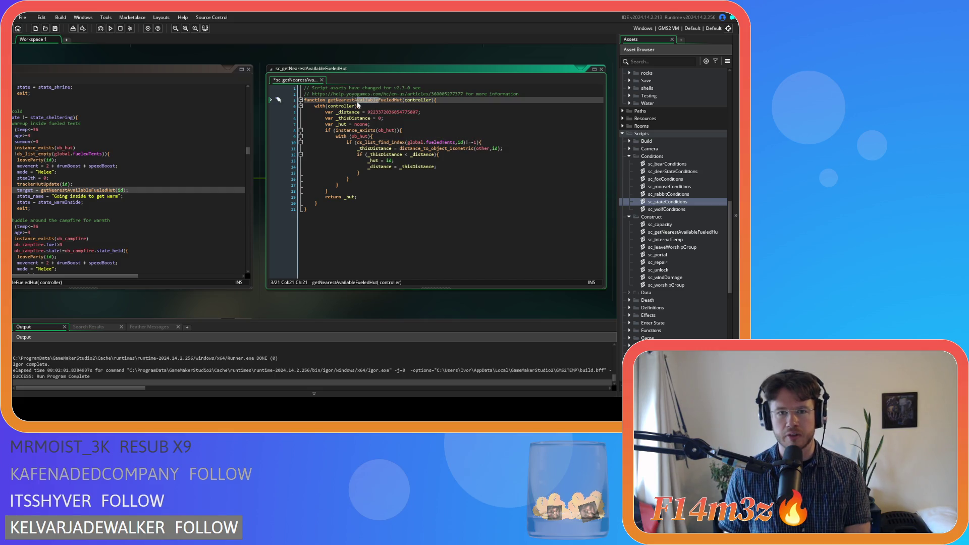
{"action": "left_click", "coordinate": [461, 98]}
{"action": "key", "text": "ctrl+s"}
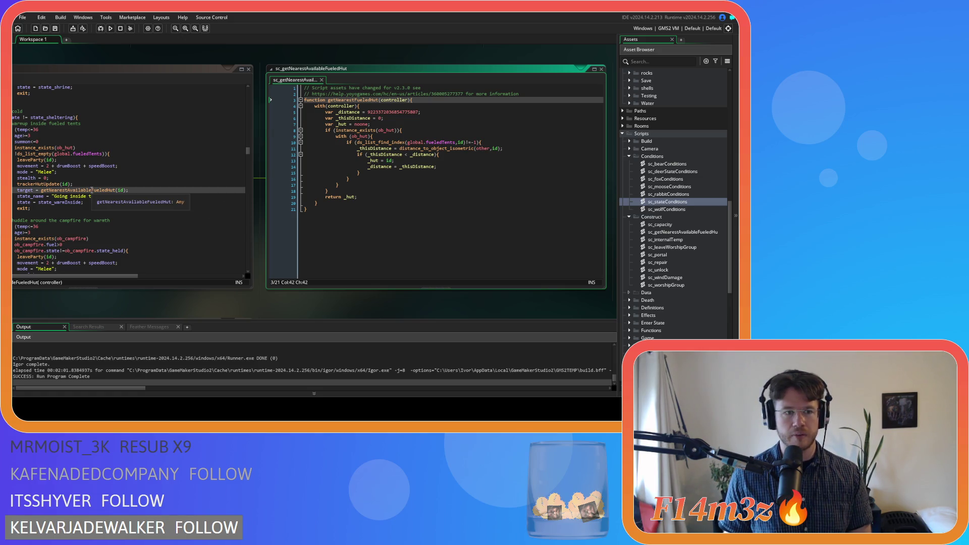
- Change the call to getNearestFueledHut(id) and open the trackerHutUpdate script
{"action": "left_click_drag", "start_coordinate": [93, 190], "coordinate": [68, 191]}
{"action": "key", "text": "BackSpace"}
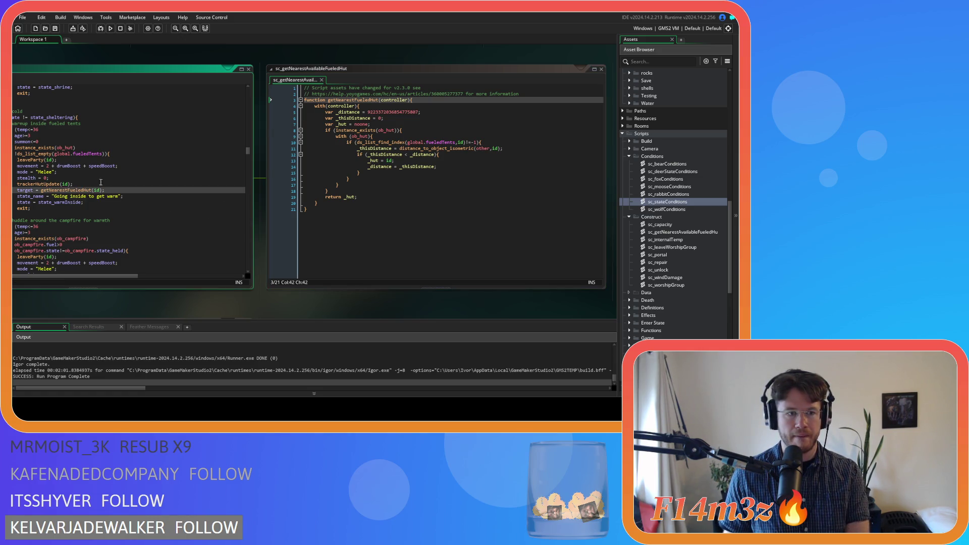
{"action": "left_click", "coordinate": [81, 185]}
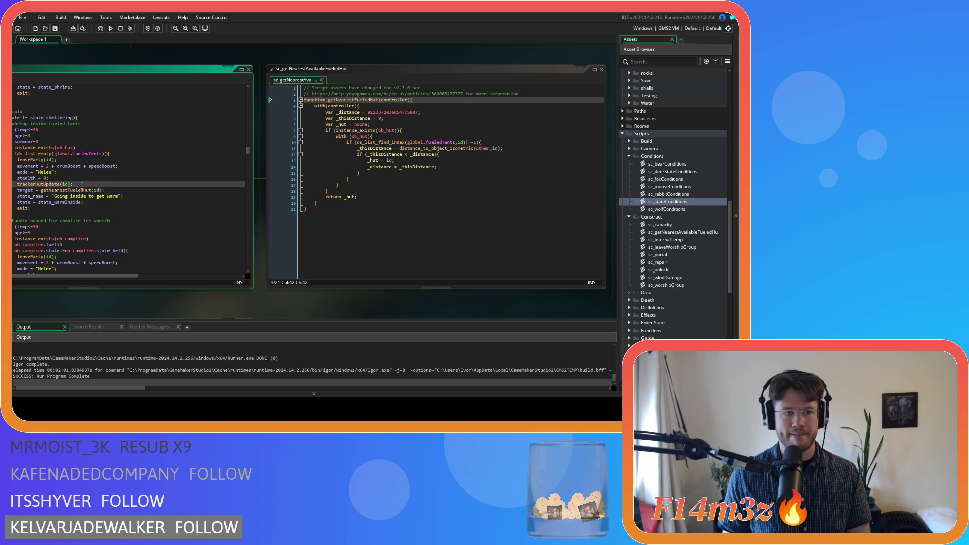
{"action": "left_click_drag", "start_coordinate": [83, 302], "coordinate": [171, 304]}
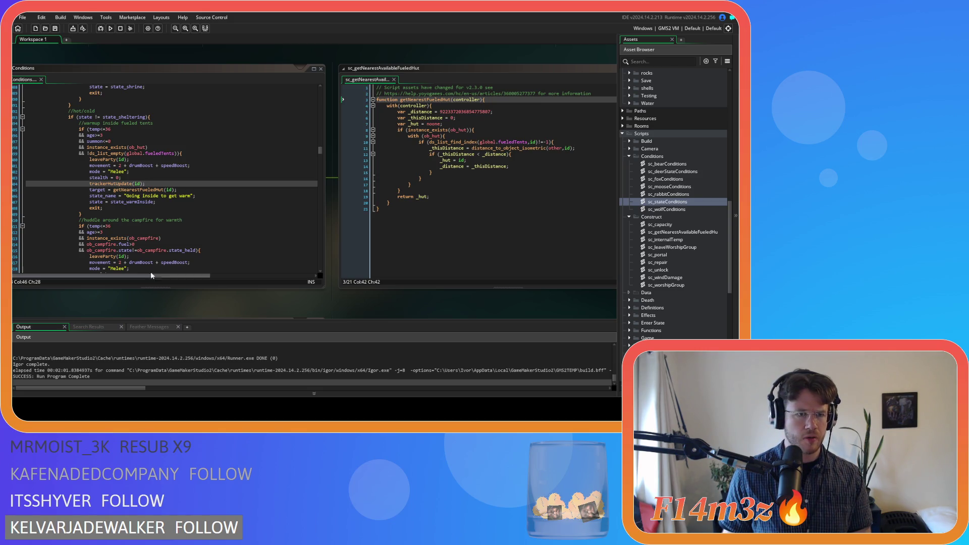
{"action": "scroll", "coordinate": [159, 236], "scroll_direction": "down", "scroll_amount": 3}
{"action": "scroll", "coordinate": [159, 236], "scroll_direction": "up", "scroll_amount": 4}
{"action": "scroll", "coordinate": [159, 236], "scroll_direction": "up", "scroll_amount": 3}
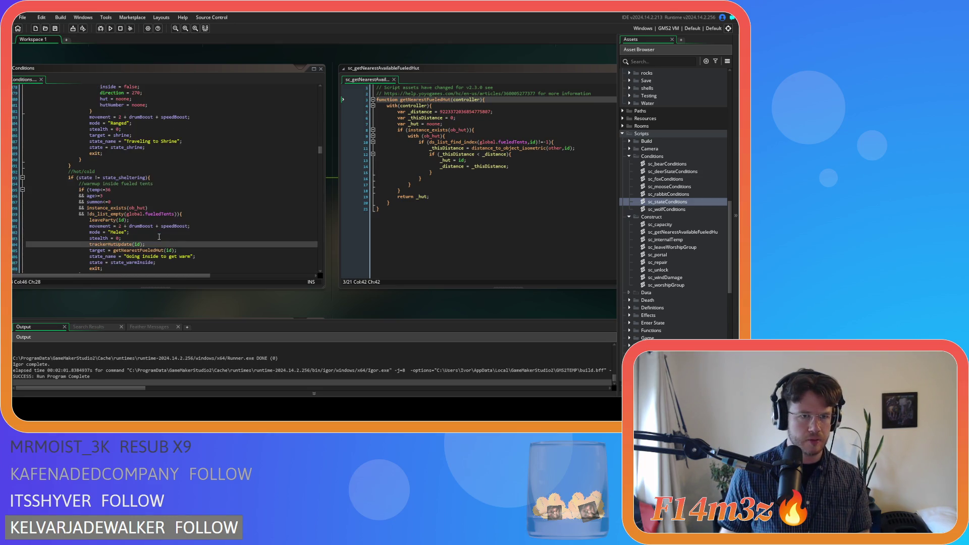
{"action": "scroll", "coordinate": [159, 237], "scroll_direction": "down", "scroll_amount": 3}
{"action": "middle_click", "coordinate": [134, 202]}
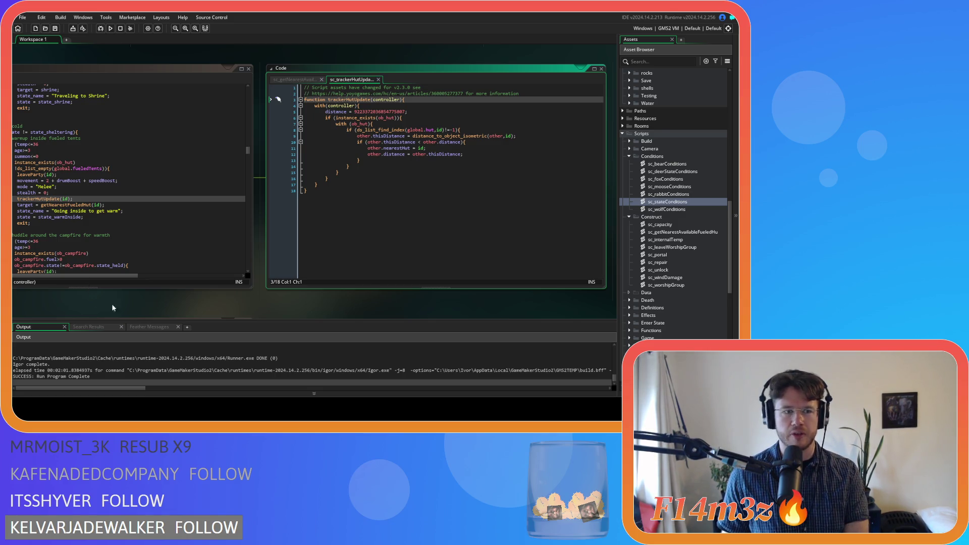
- Delete the trackerHutUpdate(id) call, close that script and save sc_stateConditions
{"action": "scroll", "coordinate": [113, 308], "scroll_direction": "up", "scroll_amount": 3}
{"action": "left_click", "coordinate": [201, 200]}
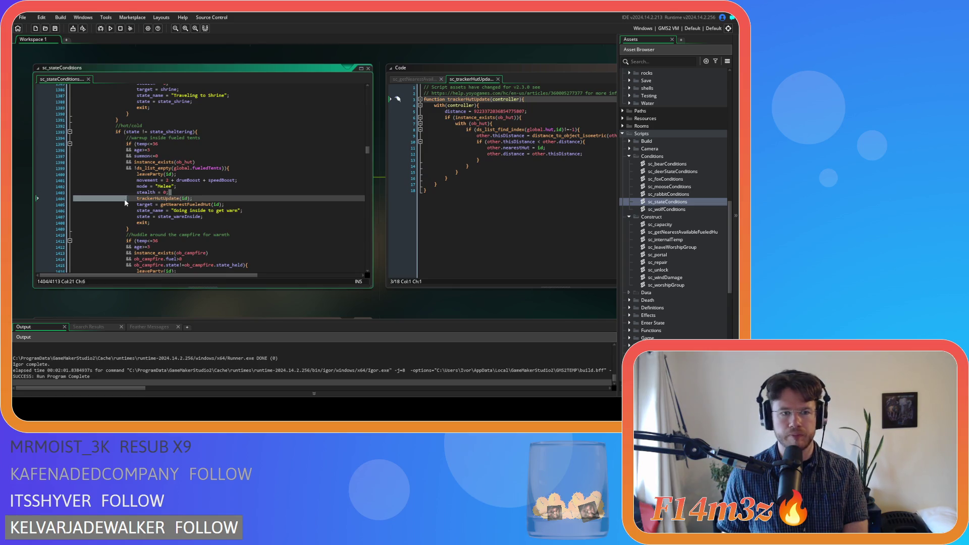
{"action": "left_click_drag", "start_coordinate": [201, 200], "coordinate": [66, 203]}
{"action": "key", "text": "Delete"}
{"action": "key", "text": "BackSpace"}
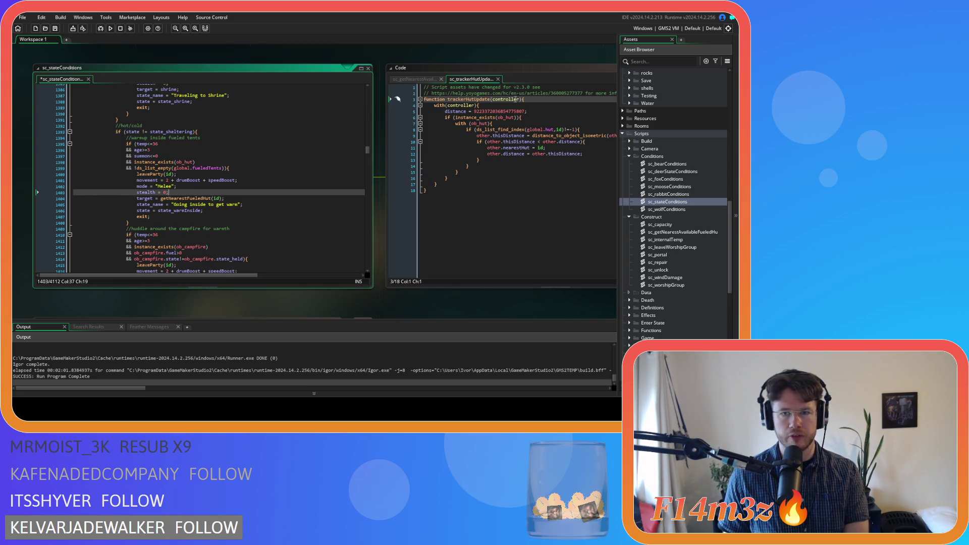
{"action": "left_click", "coordinate": [498, 79]}
{"action": "left_click", "coordinate": [236, 186]}
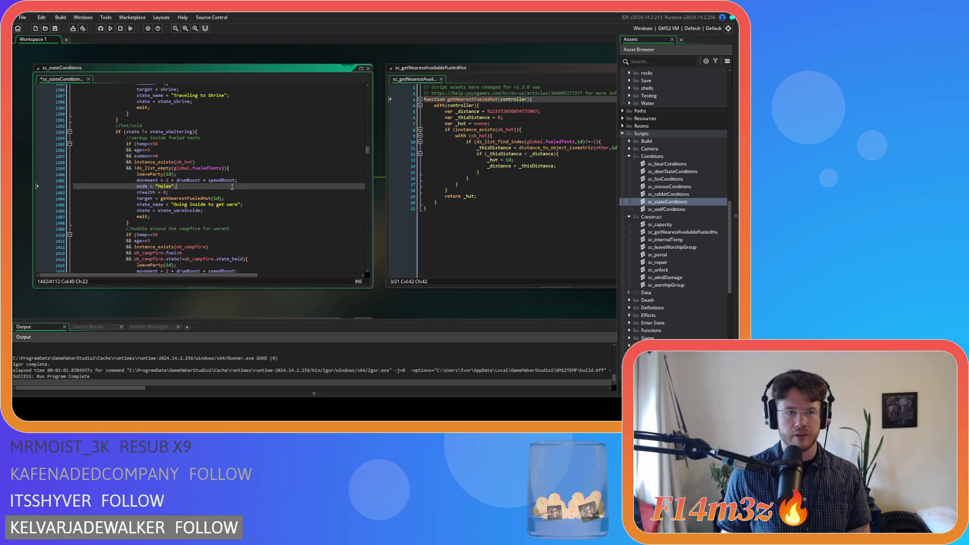
{"action": "key", "text": "ctrl+s"}
- Review the temperature 36, fueledTents, nearest-hut target and campfire fuel conditions
{"action": "double_click", "coordinate": [154, 145]}
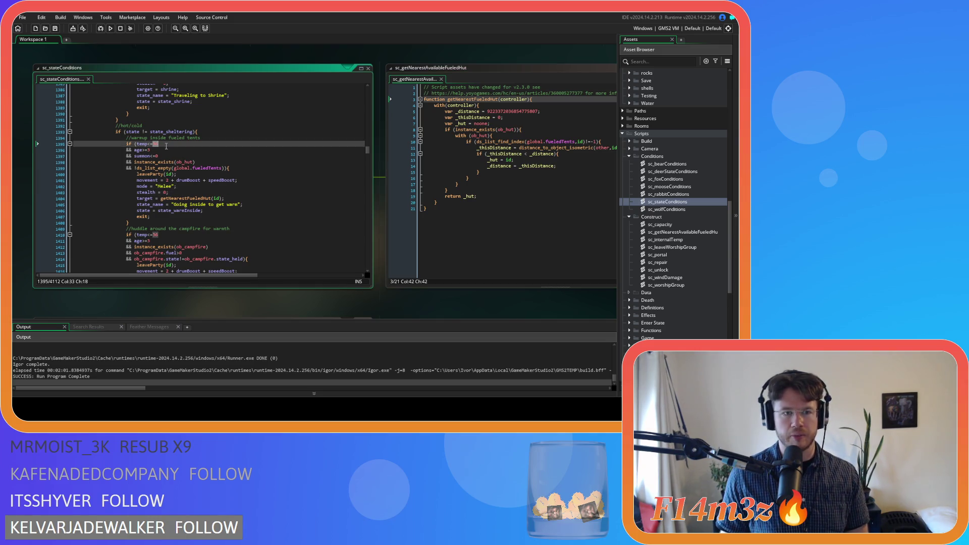
{"action": "mouse_move", "coordinate": [157, 166]}
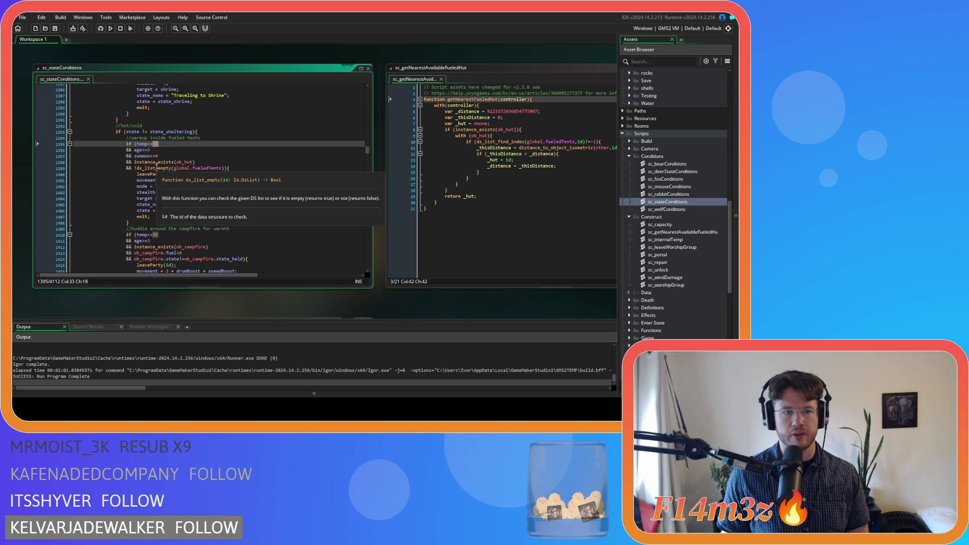
{"action": "left_click_drag", "start_coordinate": [157, 167], "coordinate": [226, 172]}
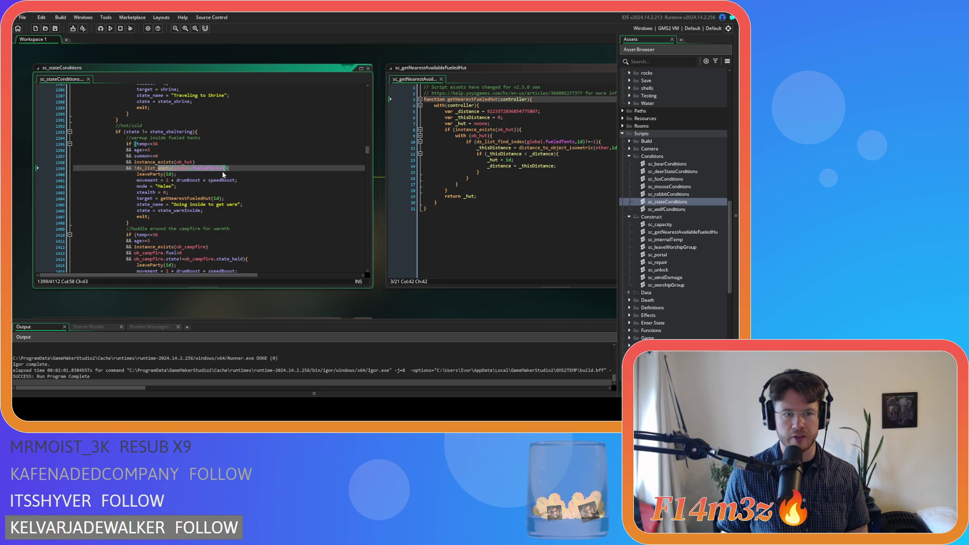
{"action": "left_click_drag", "start_coordinate": [136, 198], "coordinate": [224, 199]}
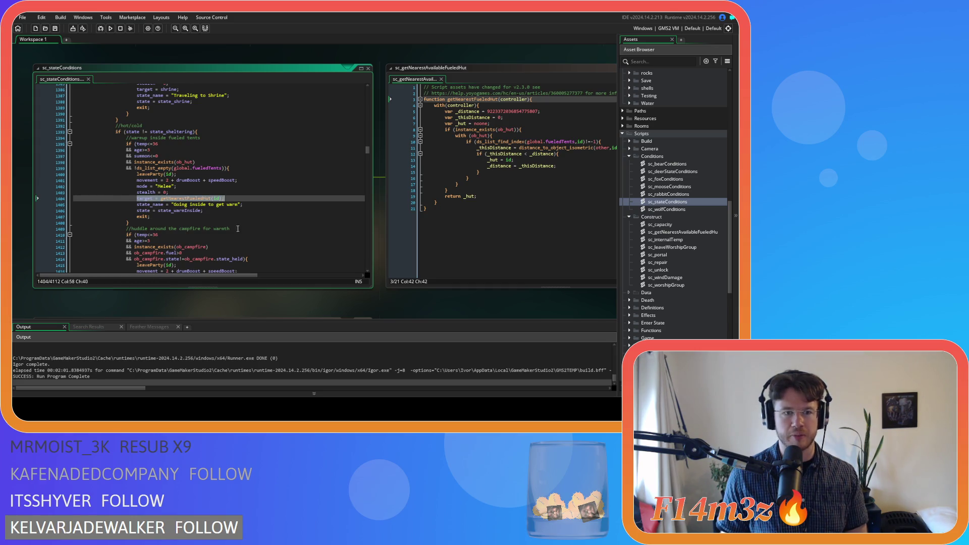
{"action": "scroll", "coordinate": [238, 229], "scroll_direction": "down", "scroll_amount": 5}
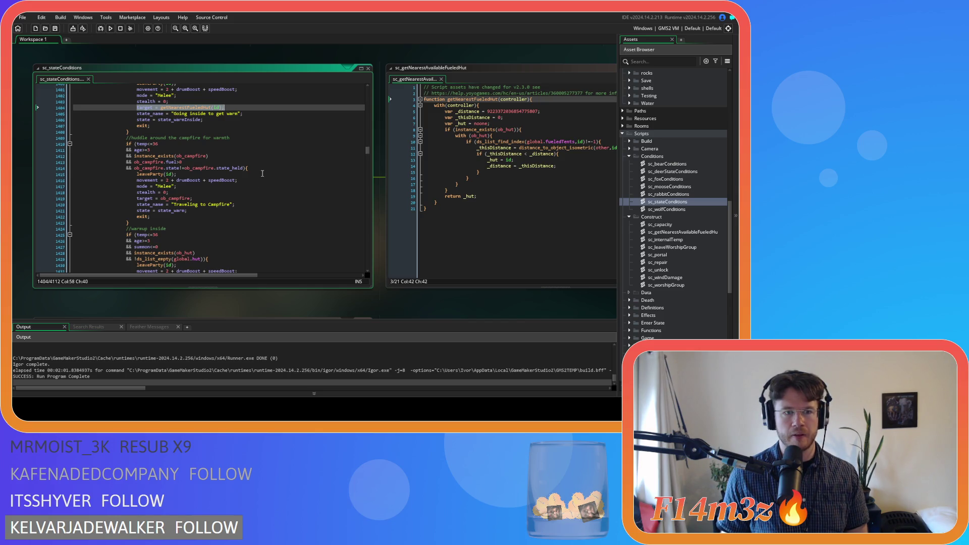
{"action": "scroll", "coordinate": [226, 152], "scroll_direction": "down", "scroll_amount": 1}
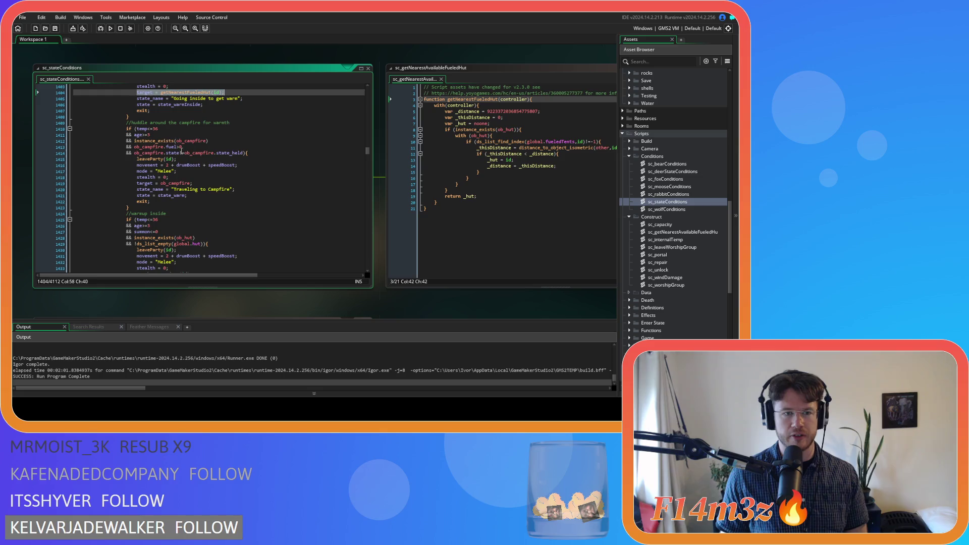
{"action": "left_click_drag", "start_coordinate": [154, 141], "coordinate": [192, 154]}
{"action": "left_click", "coordinate": [246, 154]}
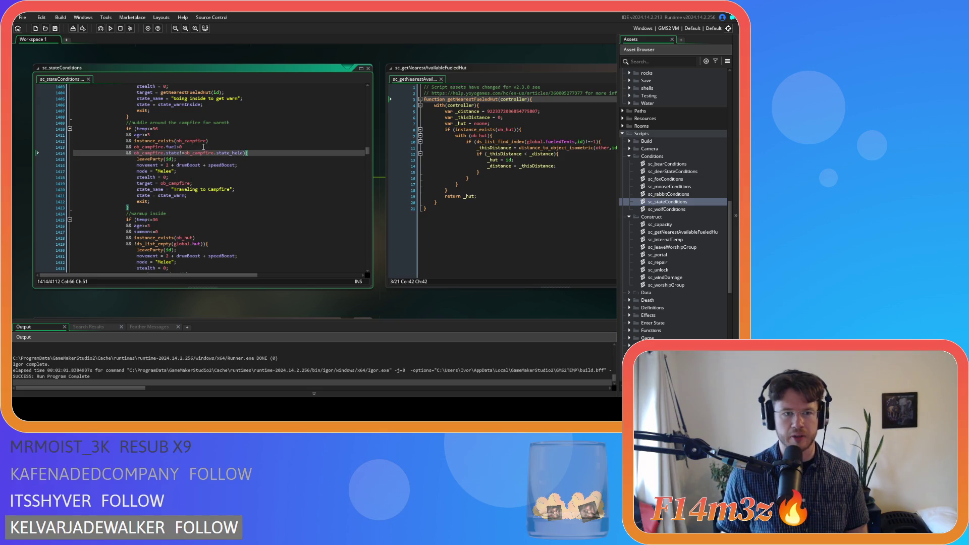
{"action": "left_click_drag", "start_coordinate": [143, 147], "coordinate": [190, 146]}
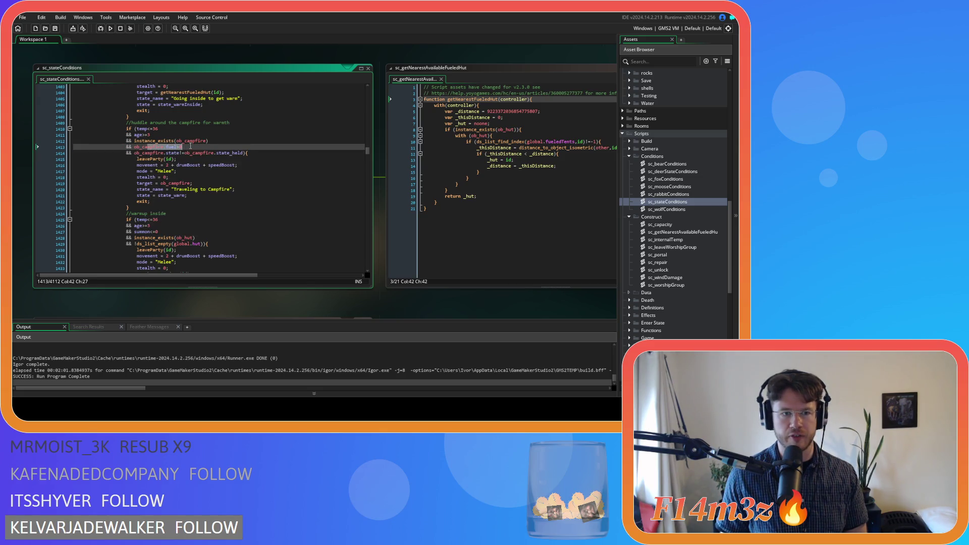
- Add '!' before ds_list_empty(global.hut) in the second warmup check
{"action": "scroll", "coordinate": [206, 146], "scroll_direction": "down", "scroll_amount": 3}
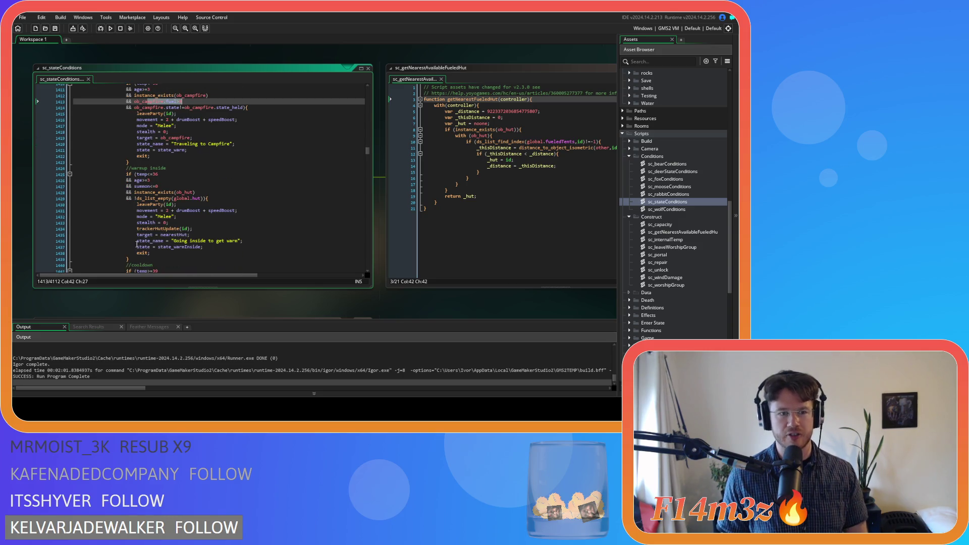
{"action": "scroll", "coordinate": [137, 244], "scroll_direction": "down", "scroll_amount": 3}
{"action": "left_click_drag", "start_coordinate": [134, 153], "coordinate": [193, 153]}
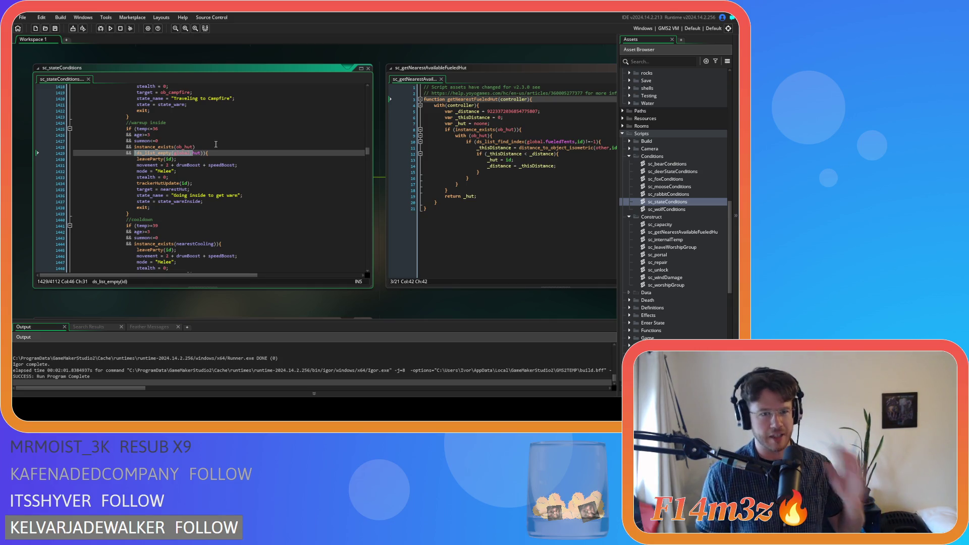
{"action": "key", "text": "Left"}
{"action": "type", "text": "!"}
{"action": "left_click", "coordinate": [219, 153]}
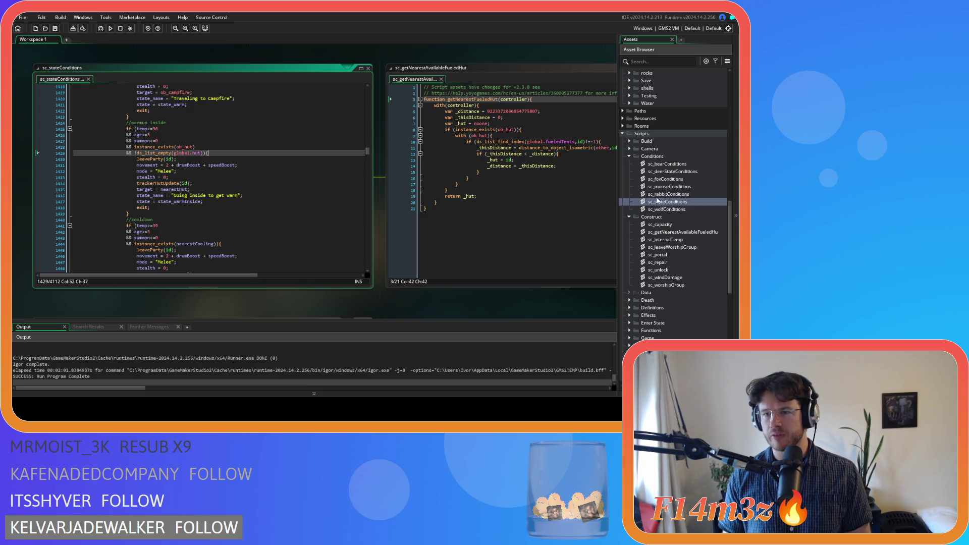
{"action": "scroll", "coordinate": [662, 197], "scroll_direction": "up", "scroll_amount": 10}
- Open ob_human and find state_warminside in its Create code
{"action": "double_click", "coordinate": [671, 182]}
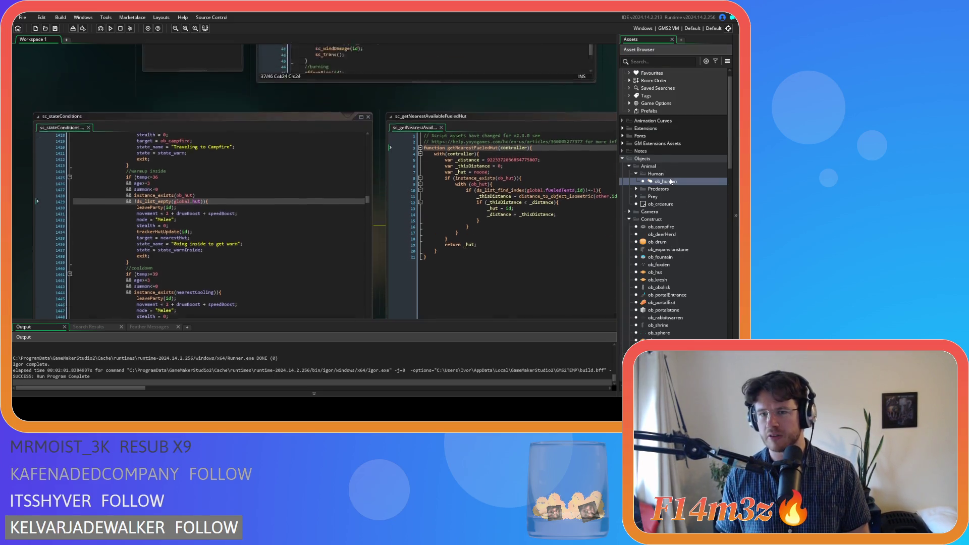
{"action": "left_click", "coordinate": [409, 142]}
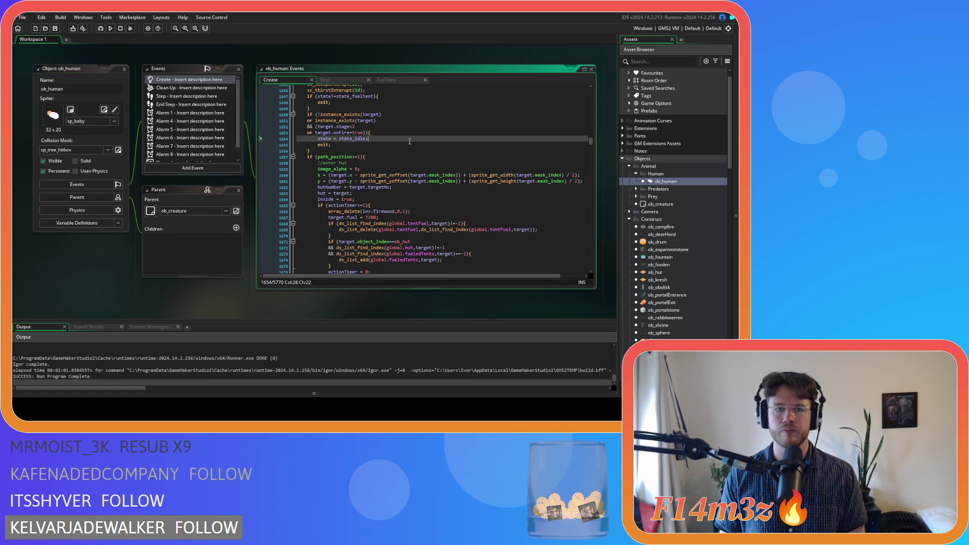
{"action": "key", "text": "ctrl+f"}
{"action": "type", "text": "state"}
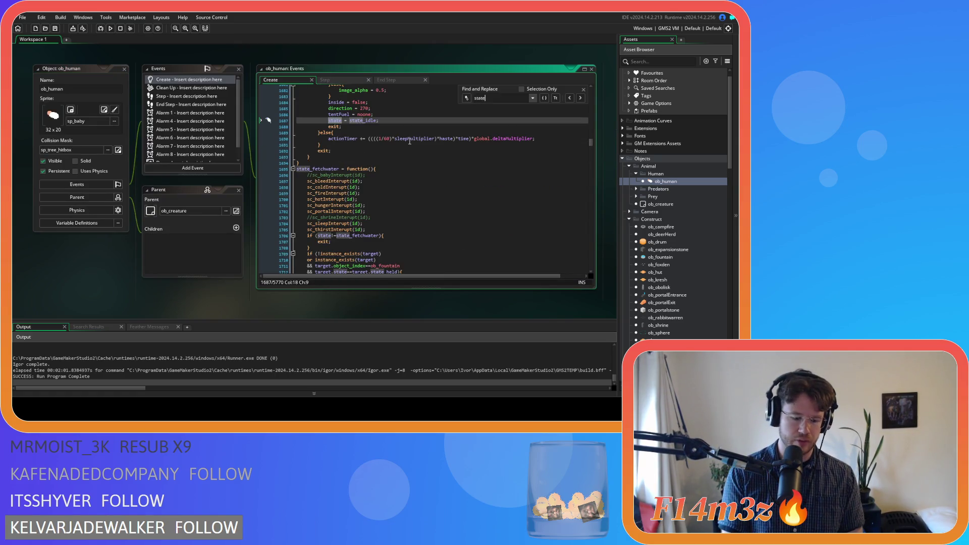
{"action": "type", "text": "_warmins"}
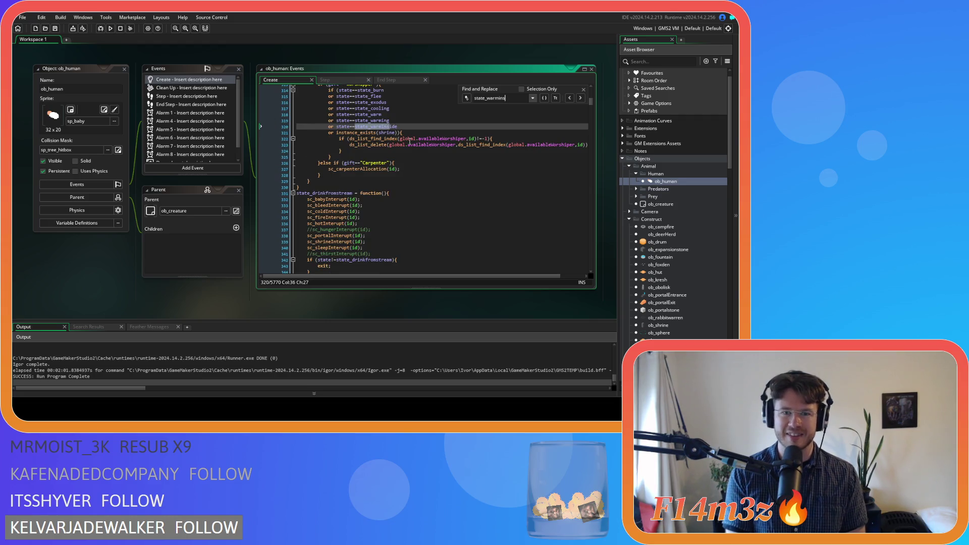
{"action": "type", "text": "ide"}
{"action": "left_click", "coordinate": [580, 98]}
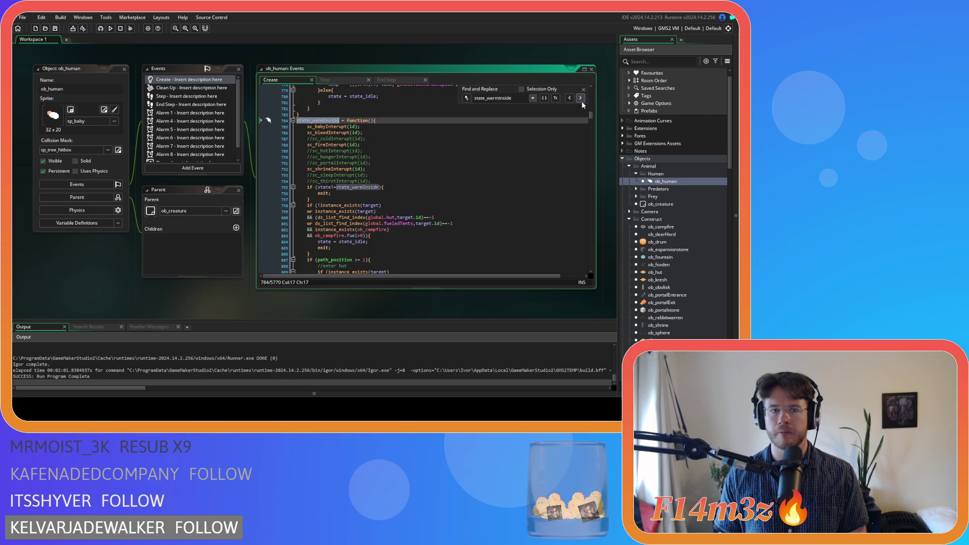
{"action": "left_click", "coordinate": [584, 89]}
- Delete the hut-list check, merging lines 800 and 801
{"action": "scroll", "coordinate": [431, 166], "scroll_direction": "down", "scroll_amount": 3}
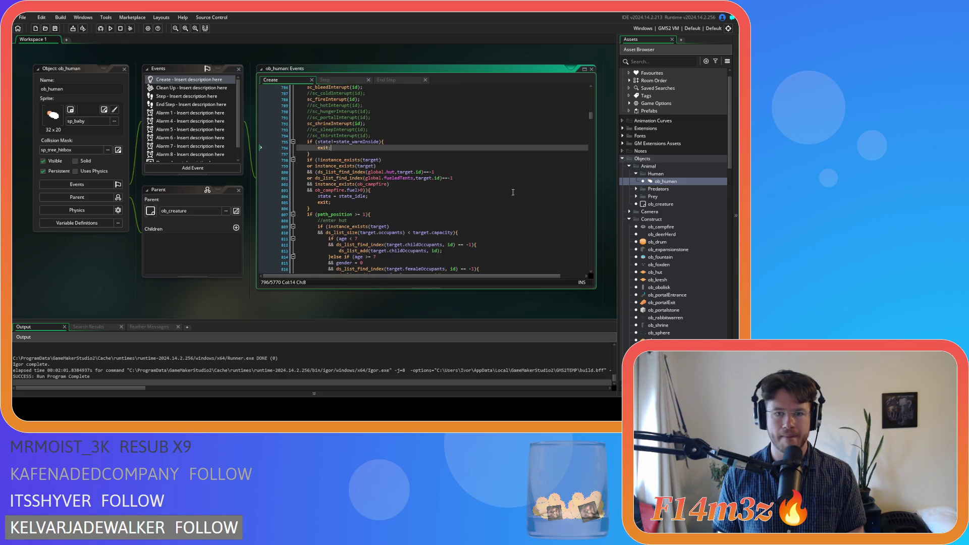
{"action": "left_click", "coordinate": [431, 165]}
{"action": "scroll", "coordinate": [431, 165], "scroll_direction": "down", "scroll_amount": 3}
{"action": "scroll", "coordinate": [431, 165], "scroll_direction": "up", "scroll_amount": 1}
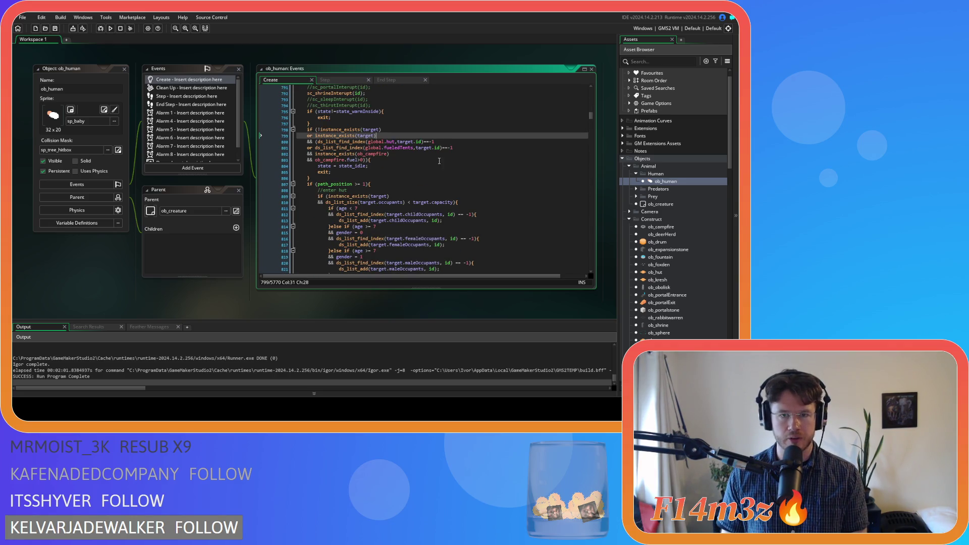
{"action": "left_click", "coordinate": [464, 148]}
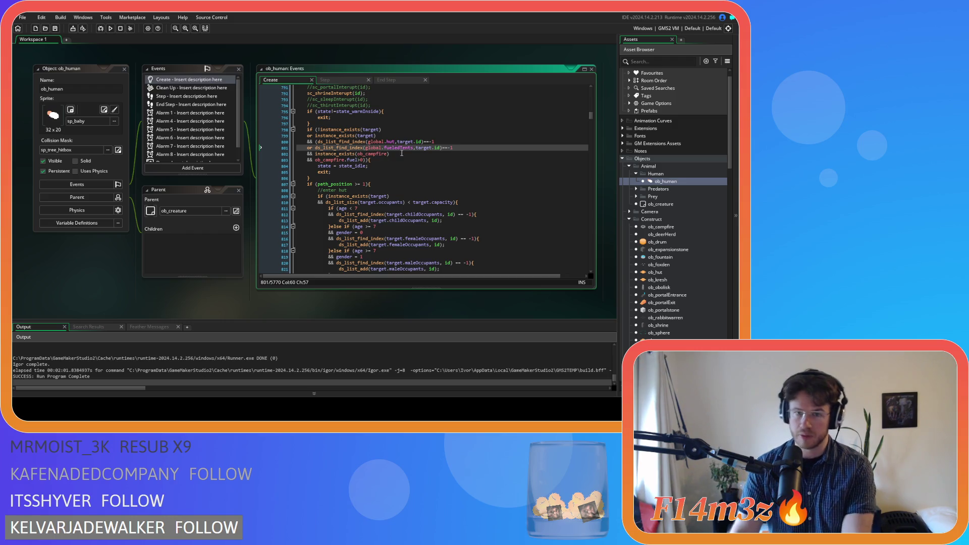
{"action": "left_click_drag", "start_coordinate": [386, 147], "coordinate": [404, 148]}
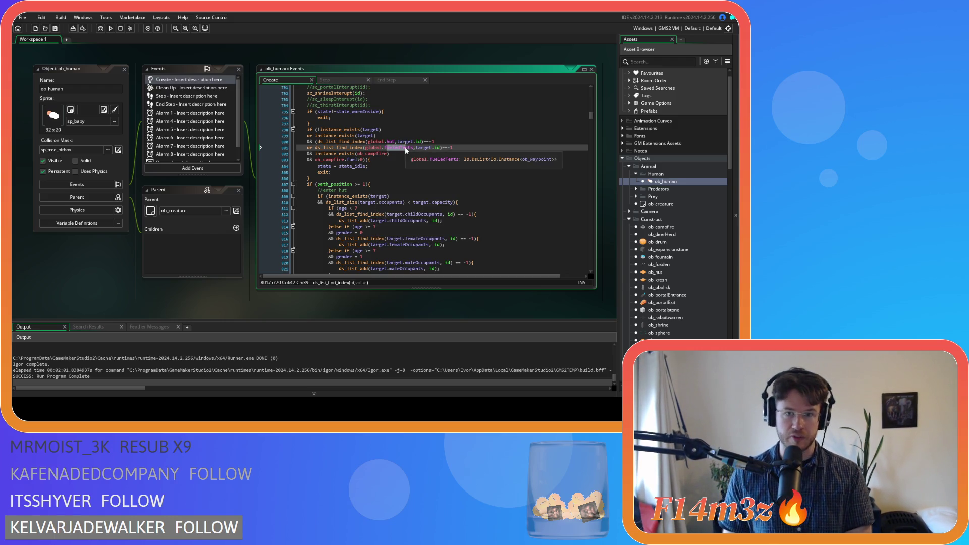
{"action": "left_click_drag", "start_coordinate": [318, 142], "coordinate": [316, 148]}
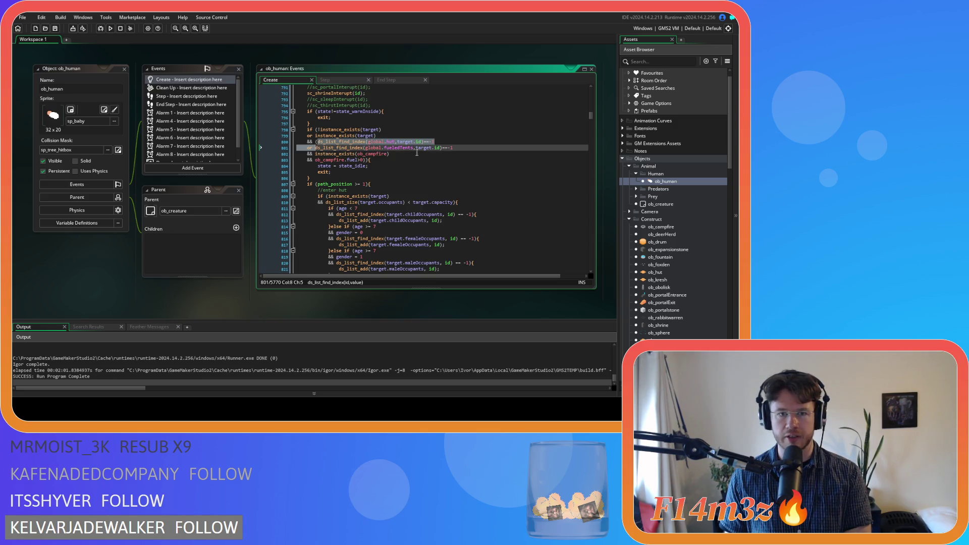
{"action": "key", "text": "Delete"}
{"action": "left_click", "coordinate": [466, 142]}
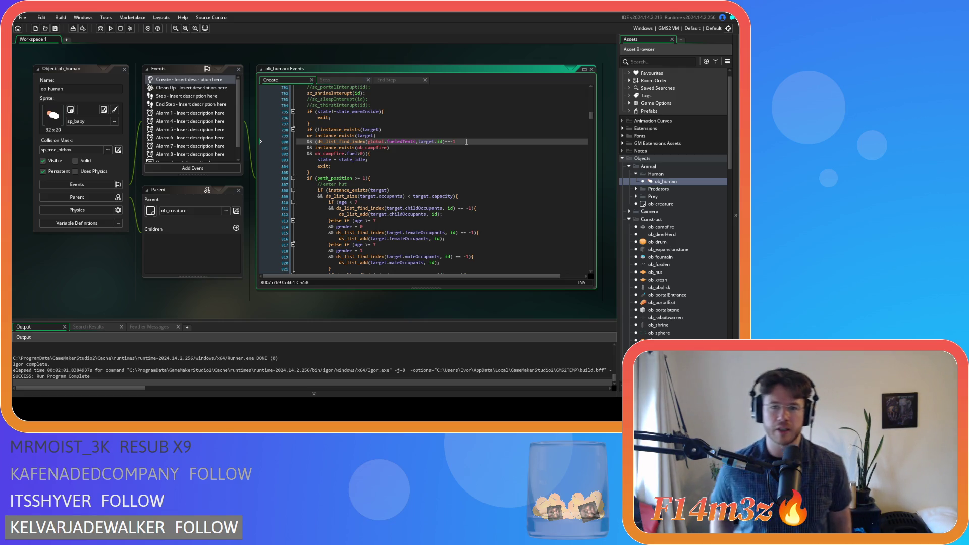
- Add a closing ')' after the campfire fuel check and save the Create code
{"action": "left_click", "coordinate": [448, 135]}
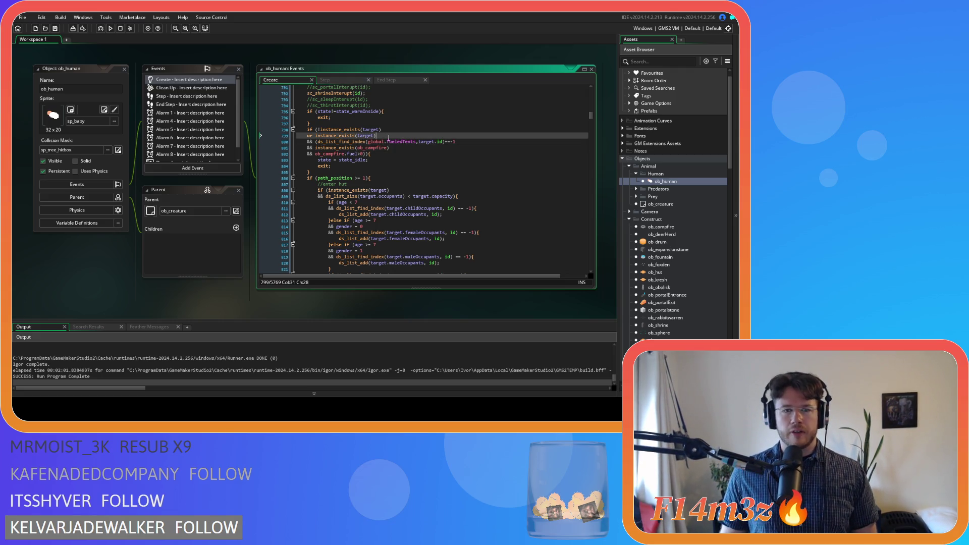
{"action": "left_click", "coordinate": [472, 143]}
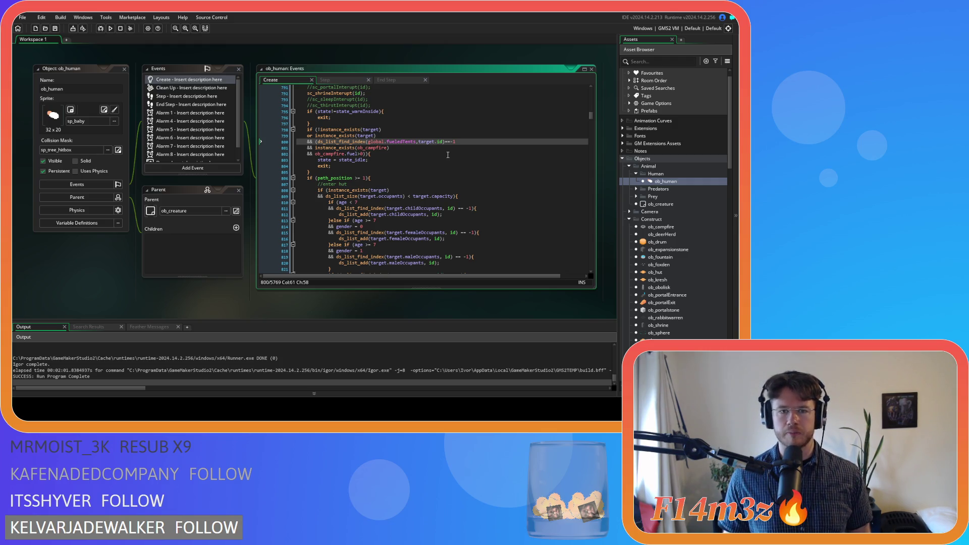
{"action": "left_click", "coordinate": [410, 149]}
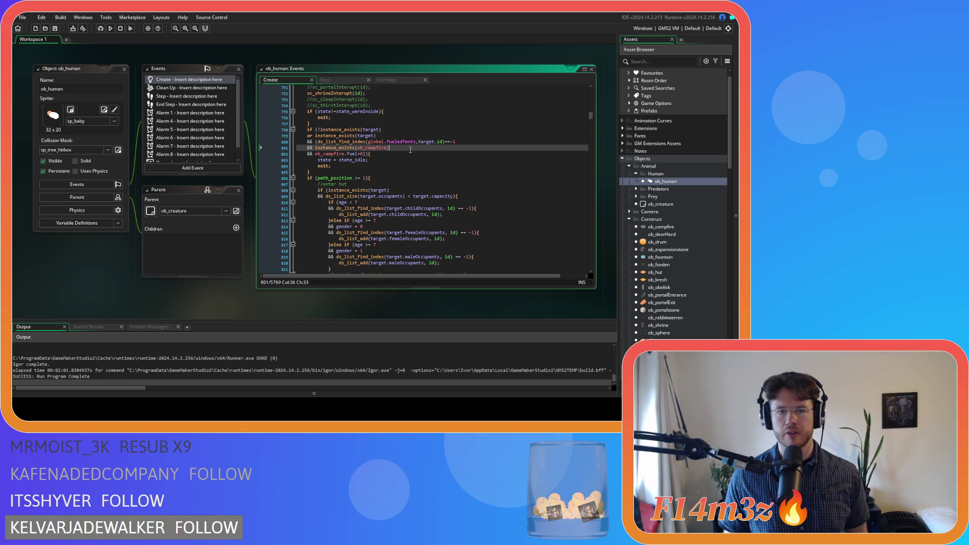
{"action": "left_click", "coordinate": [363, 154]}
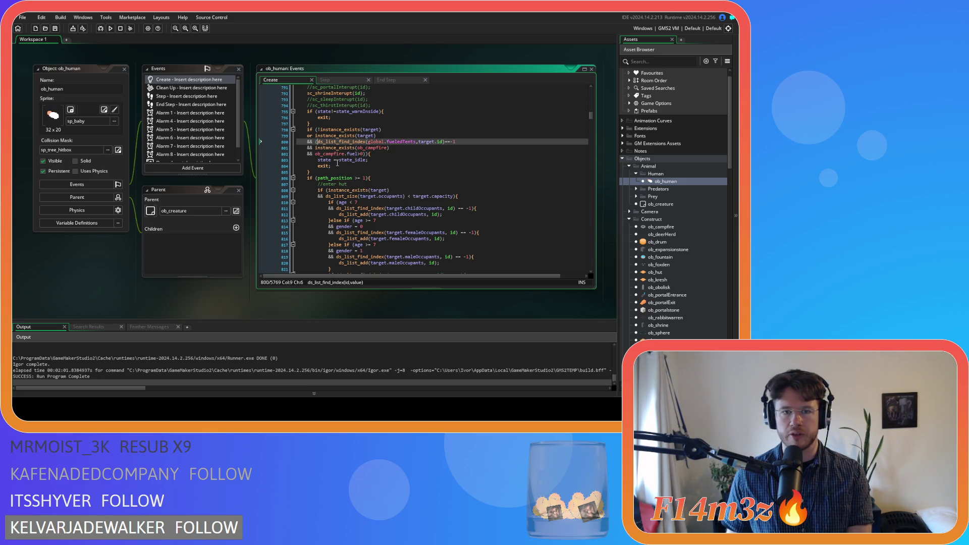
{"action": "type", "text": "))"}
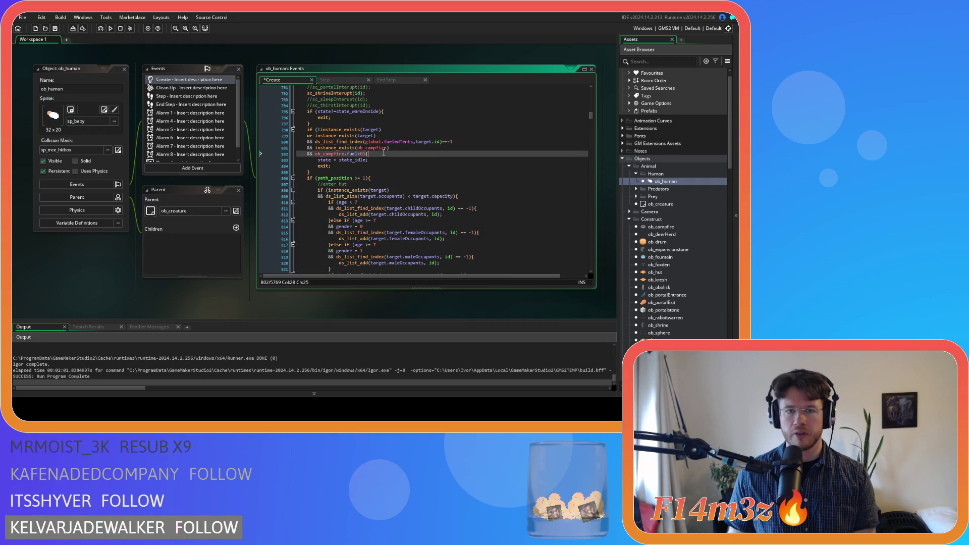
{"action": "key", "text": "ctrl+s"}
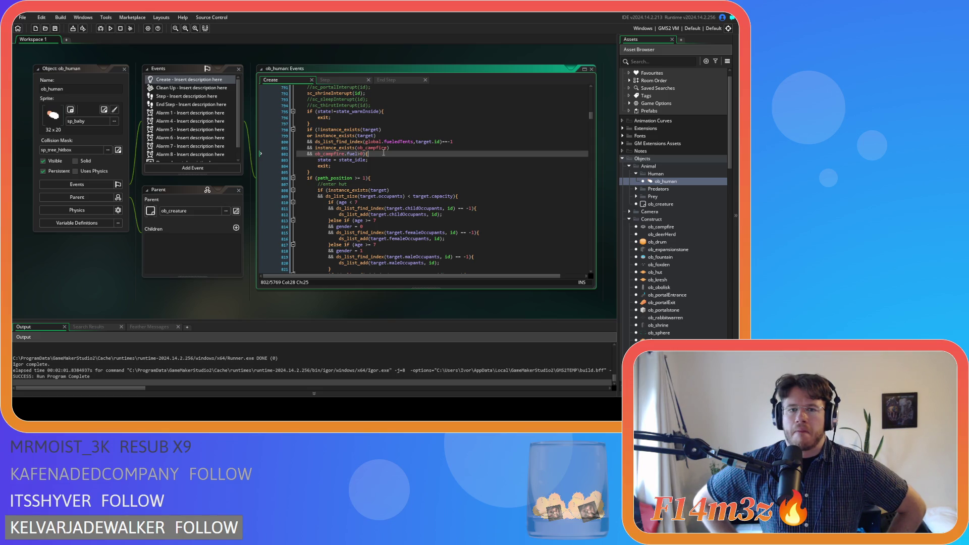
- Restore the global.hut ds_list_find_index check and add ')' after target.id on the fueledTents line
{"action": "key", "text": "ctrl+z"}
{"action": "key", "text": "ctrl+z"}
{"action": "key", "text": "ctrl+z"}
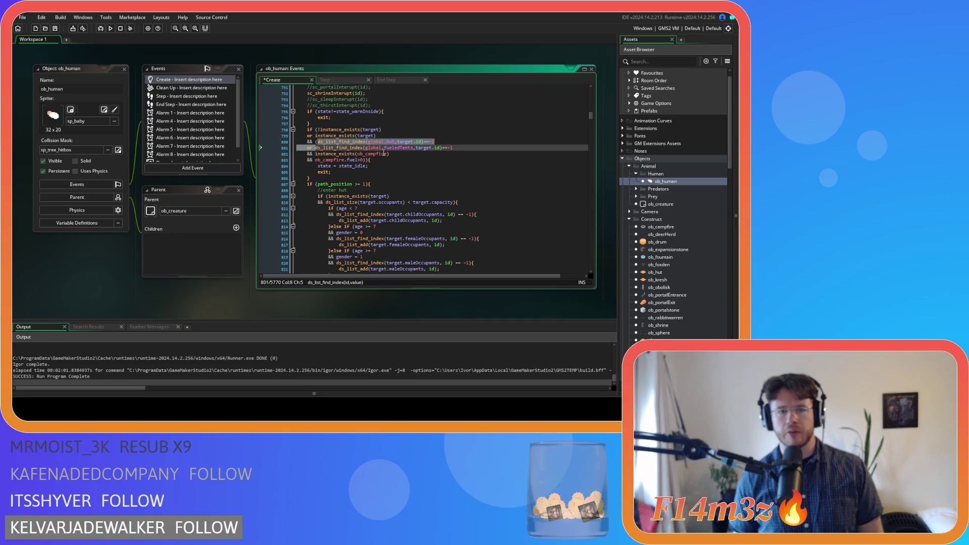
{"action": "left_click", "coordinate": [487, 143]}
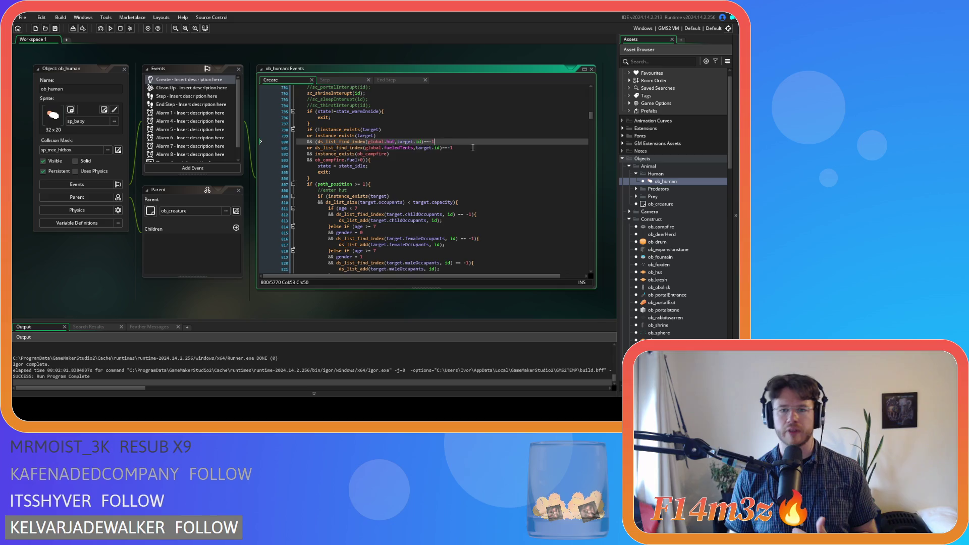
{"action": "left_click", "coordinate": [441, 148]}
{"action": "type", "text": ")"}
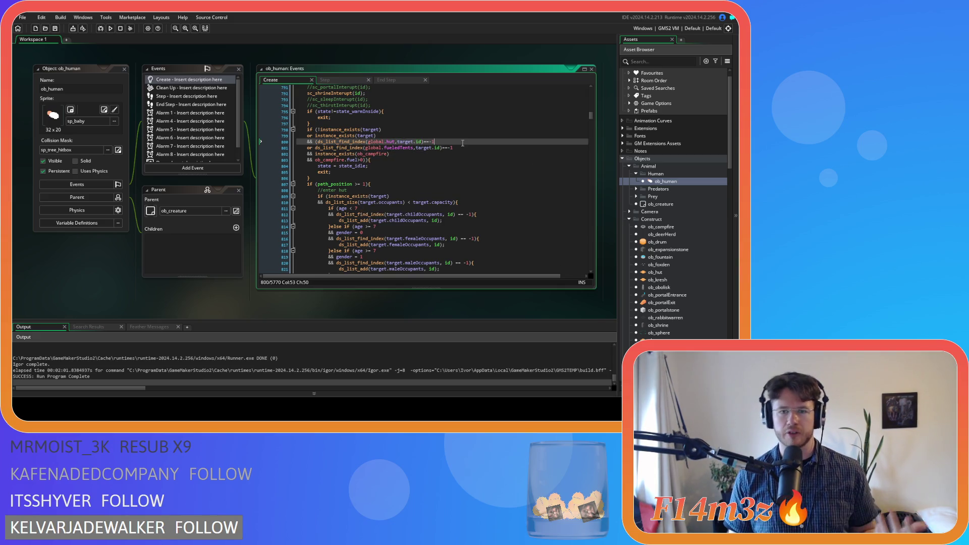
{"action": "left_click", "coordinate": [464, 150]}
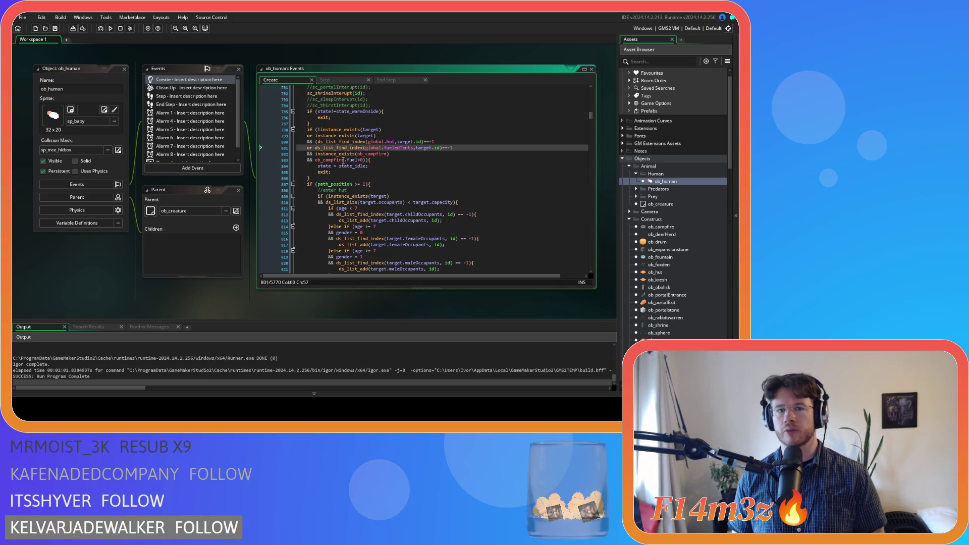
{"action": "left_click_drag", "start_coordinate": [343, 160], "coordinate": [364, 163]}
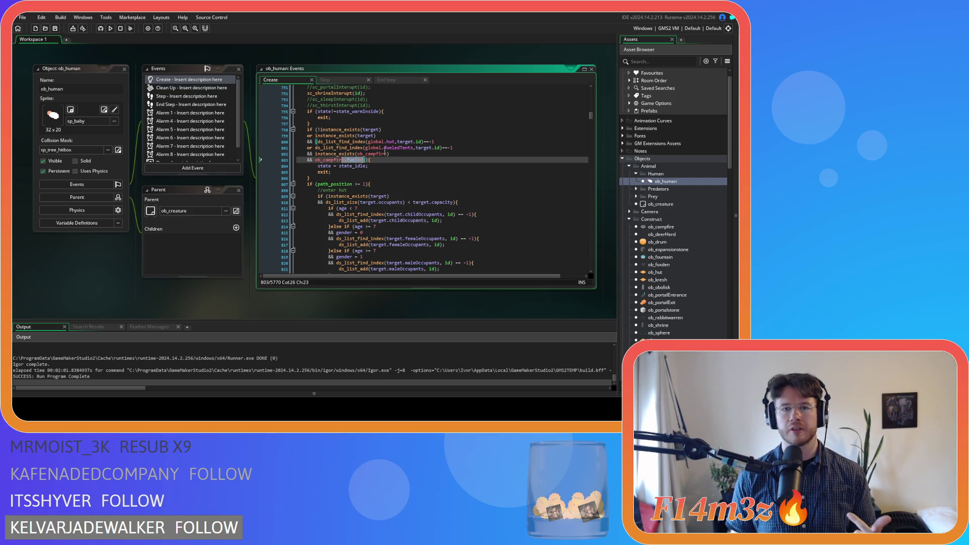
{"action": "left_click", "coordinate": [400, 148]}
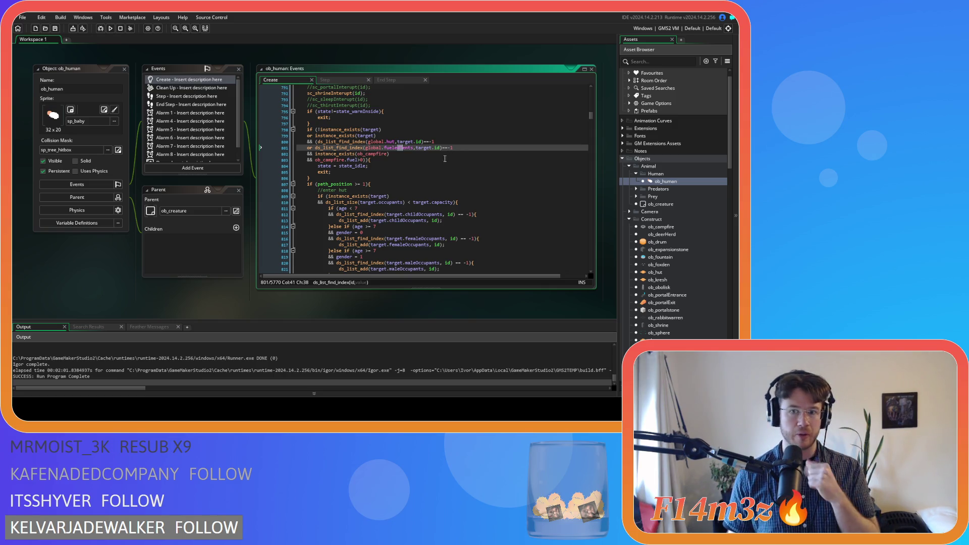
{"action": "scroll", "coordinate": [437, 177], "scroll_direction": "down", "scroll_amount": 4}
{"action": "scroll", "coordinate": [438, 178], "scroll_direction": "down", "scroll_amount": 3}
{"action": "scroll", "coordinate": [437, 177], "scroll_direction": "up", "scroll_amount": 7}
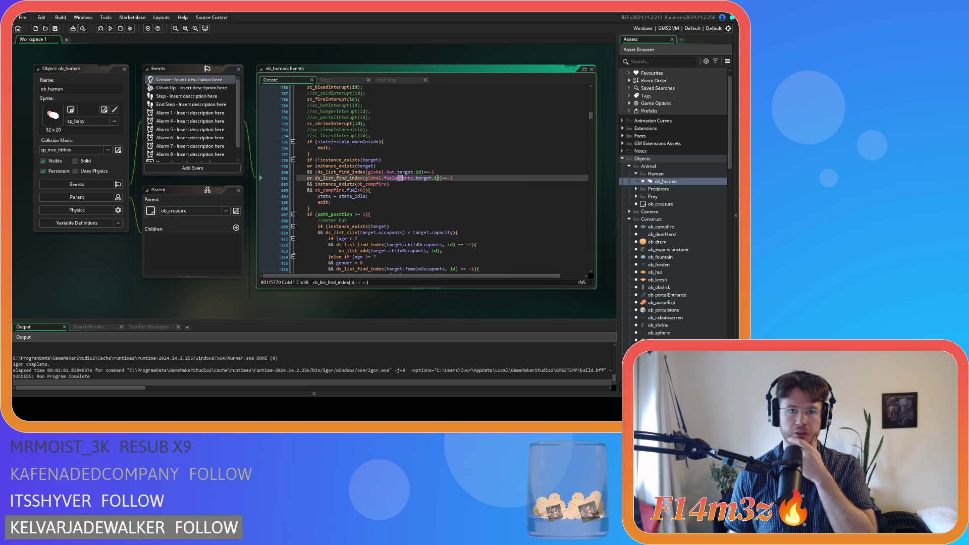
{"action": "scroll", "coordinate": [437, 178], "scroll_direction": "down", "scroll_amount": 4}
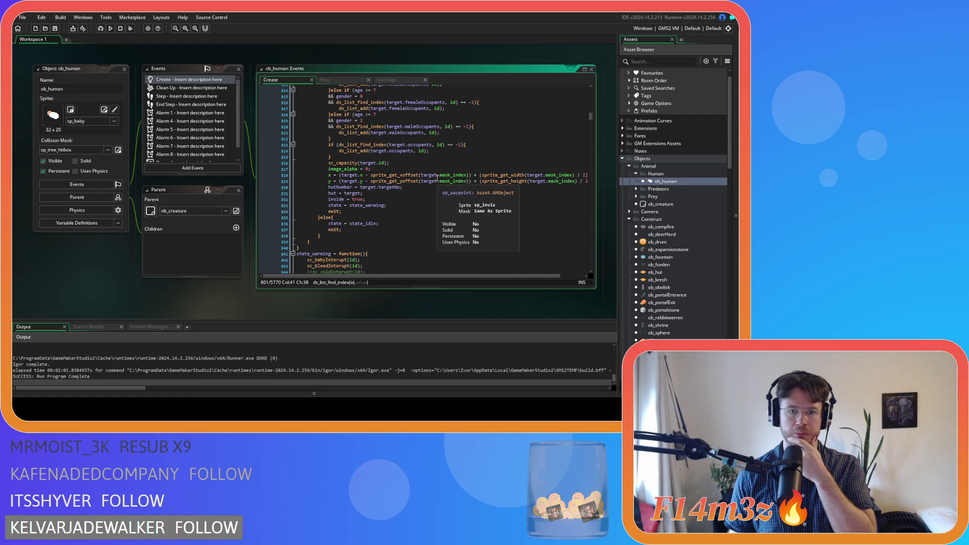
{"action": "scroll", "coordinate": [438, 177], "scroll_direction": "up", "scroll_amount": 2}
{"action": "scroll", "coordinate": [437, 177], "scroll_direction": "down", "scroll_amount": 5}
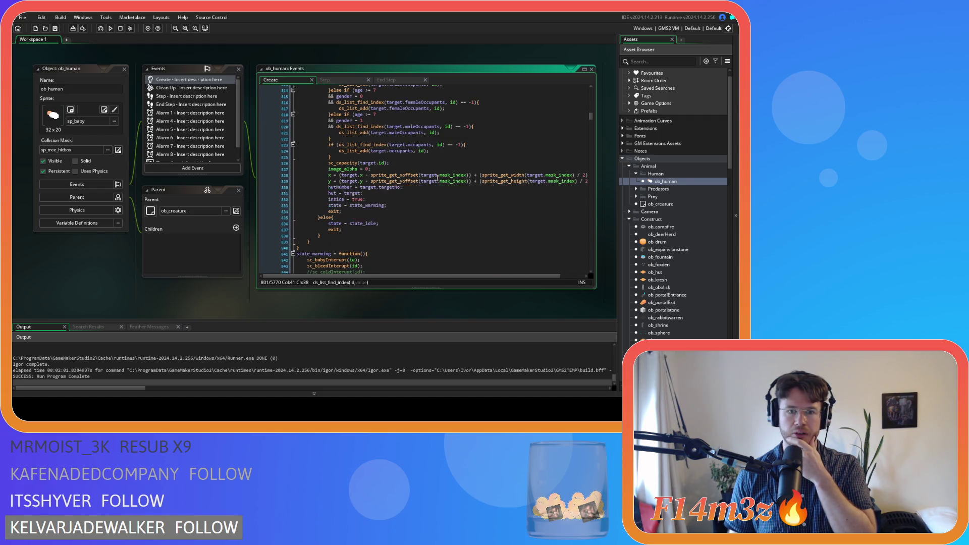
{"action": "scroll", "coordinate": [438, 178], "scroll_direction": "up", "scroll_amount": 7}
{"action": "scroll", "coordinate": [437, 178], "scroll_direction": "down", "scroll_amount": 15}
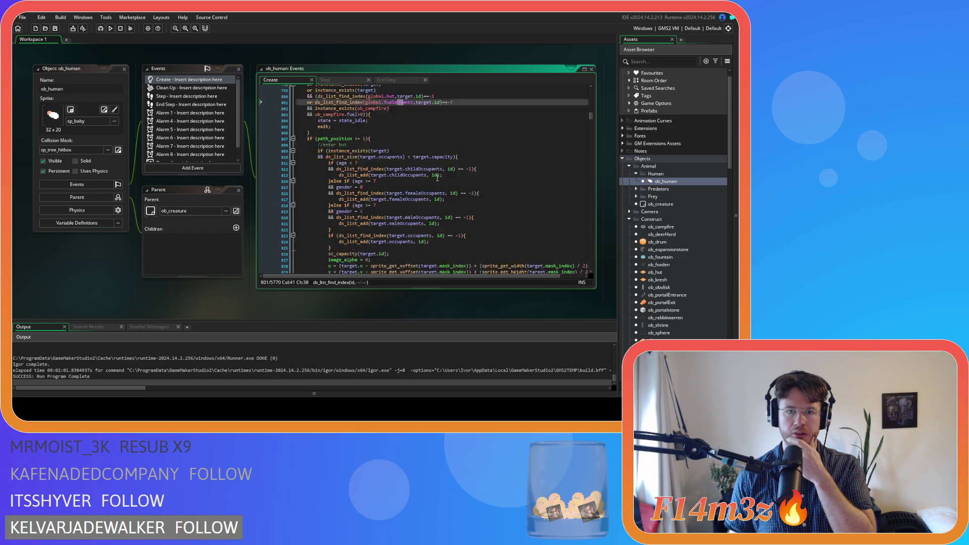
{"action": "left_click", "coordinate": [427, 172]}
{"action": "scroll", "coordinate": [428, 172], "scroll_direction": "down", "scroll_amount": 3}
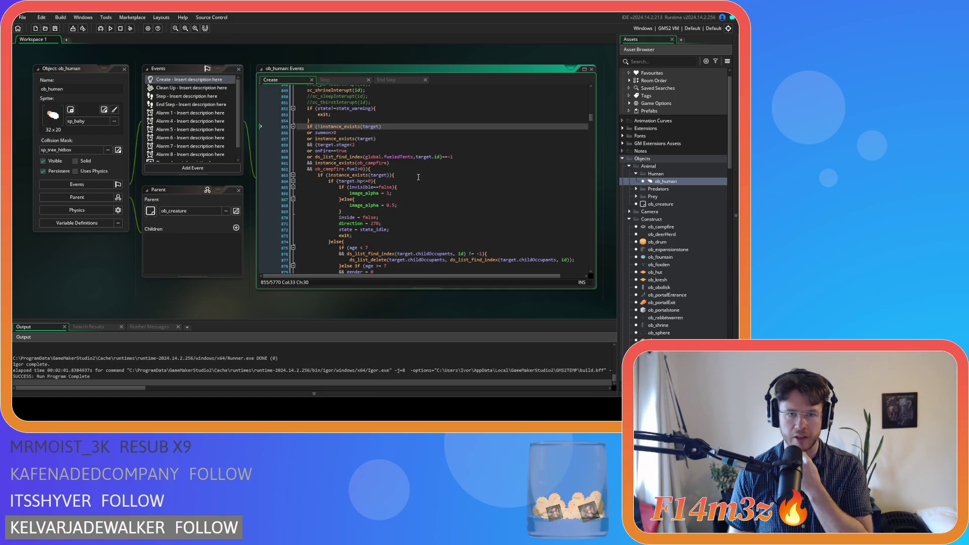
{"action": "left_click", "coordinate": [456, 158]}
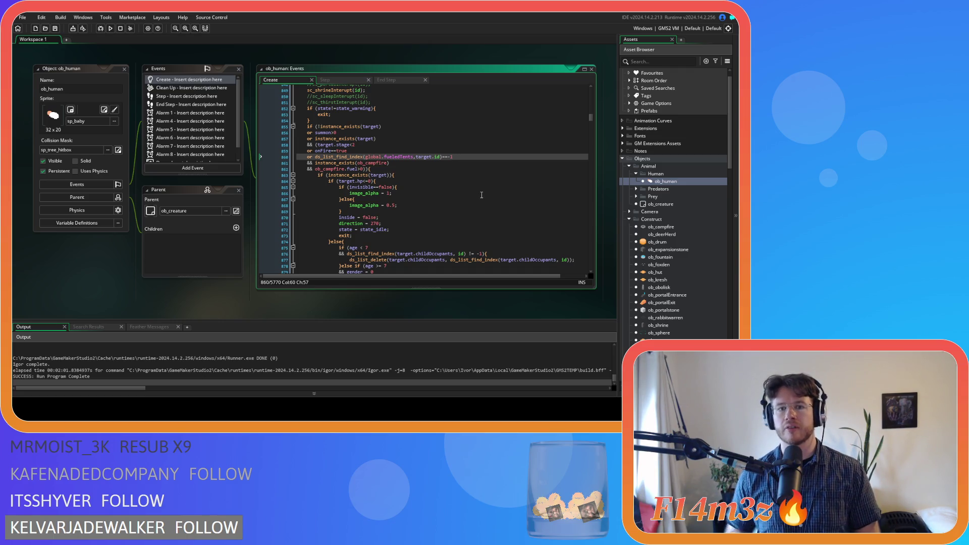
{"action": "scroll", "coordinate": [482, 195], "scroll_direction": "down", "scroll_amount": 10}
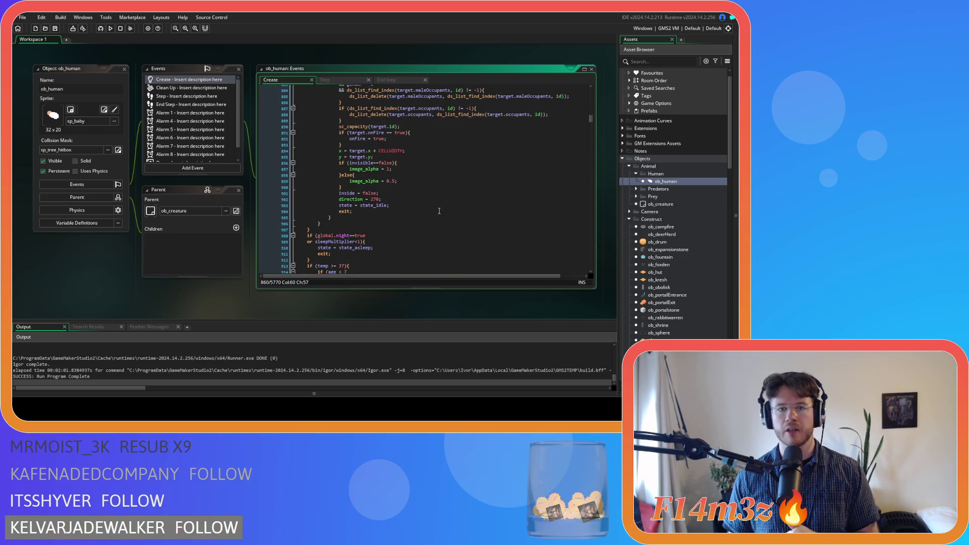
{"action": "scroll", "coordinate": [411, 203], "scroll_direction": "up", "scroll_amount": 8}
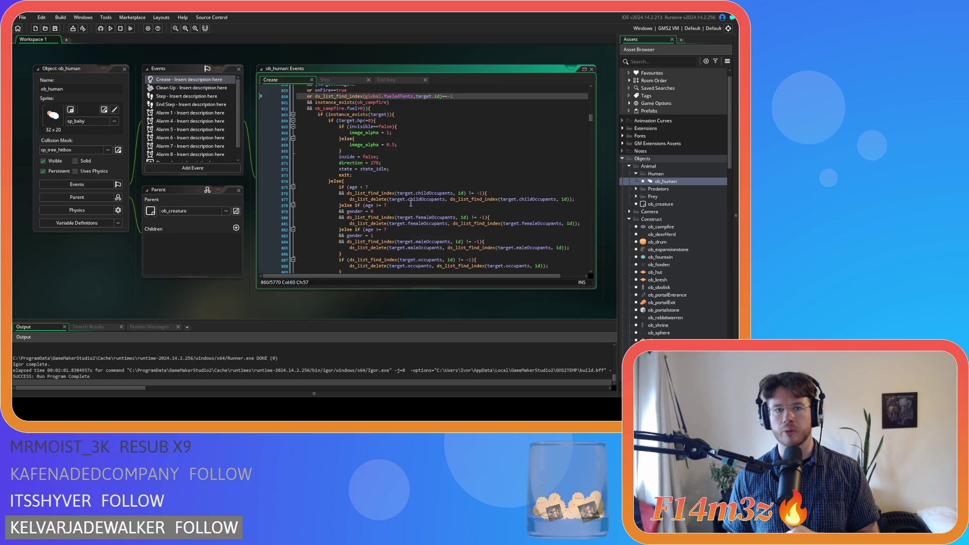
{"action": "scroll", "coordinate": [410, 203], "scroll_direction": "down", "scroll_amount": 15}
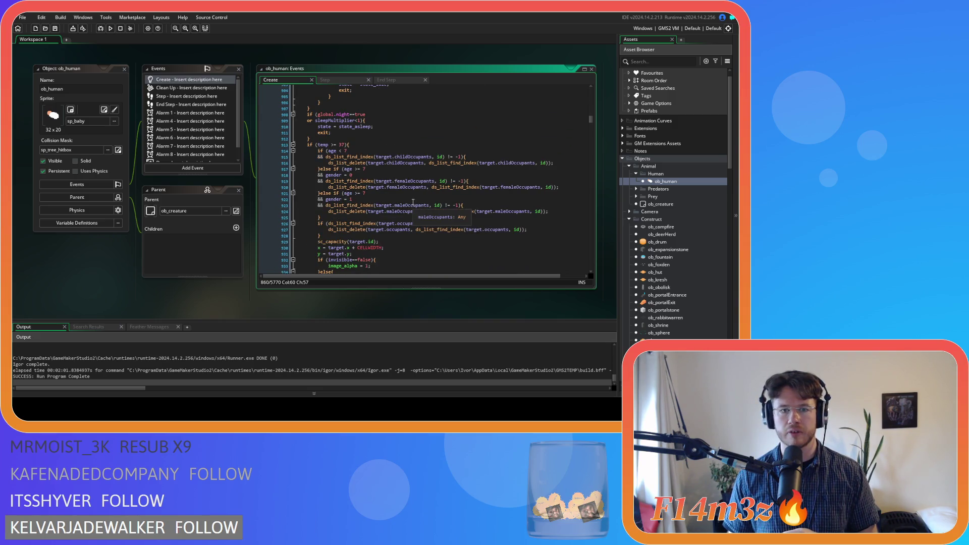
{"action": "scroll", "coordinate": [413, 202], "scroll_direction": "down", "scroll_amount": 1}
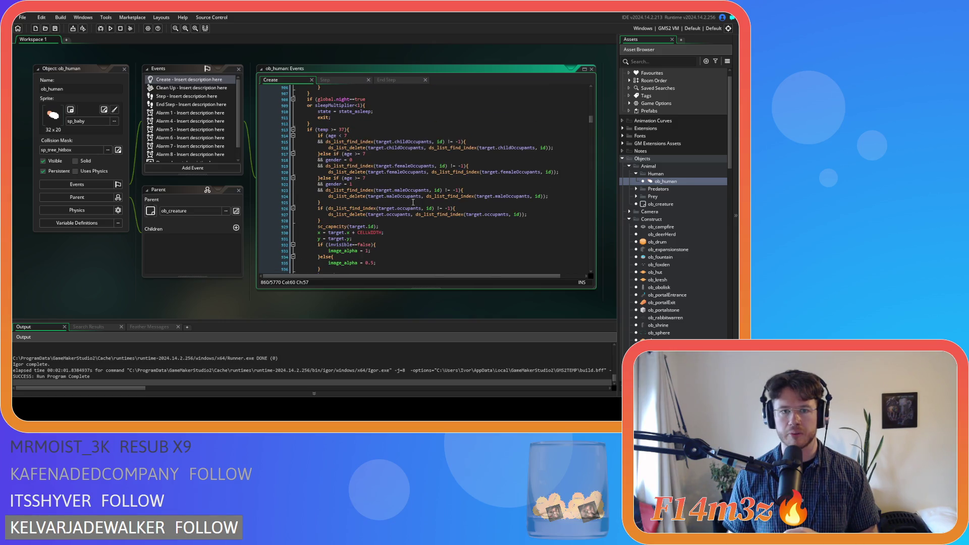
{"action": "scroll", "coordinate": [413, 202], "scroll_direction": "down", "scroll_amount": 1}
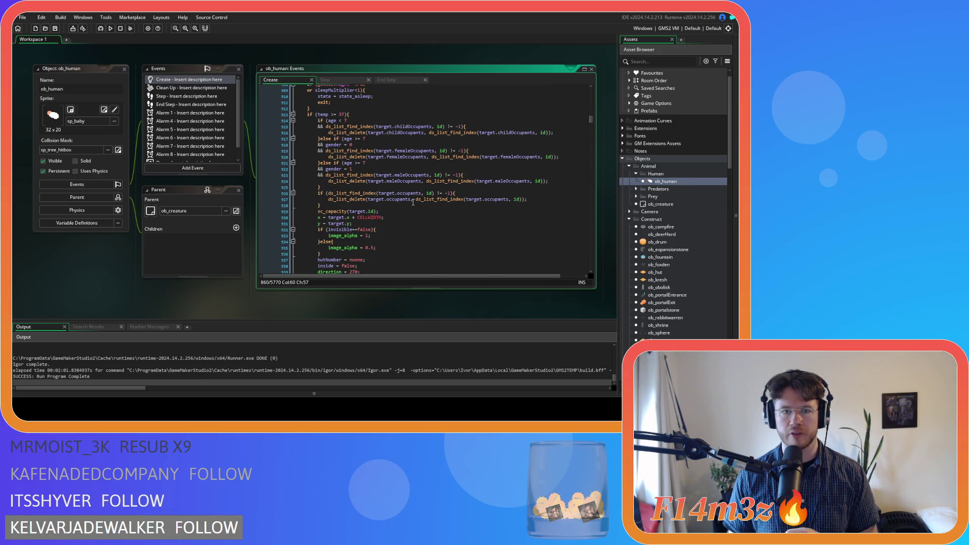
{"action": "left_click", "coordinate": [347, 114]}
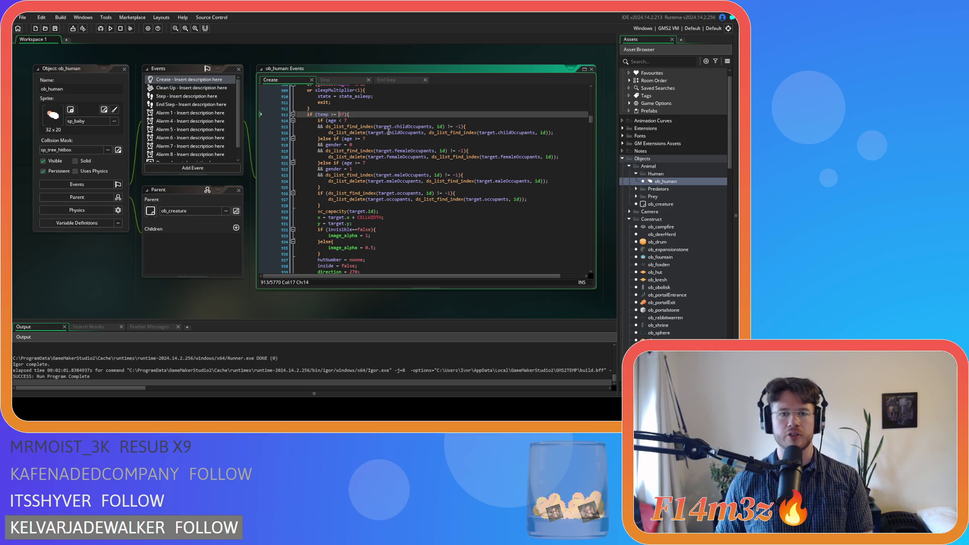
{"action": "key", "text": "BackSpace"}
{"action": "key", "text": "BackSpace"}
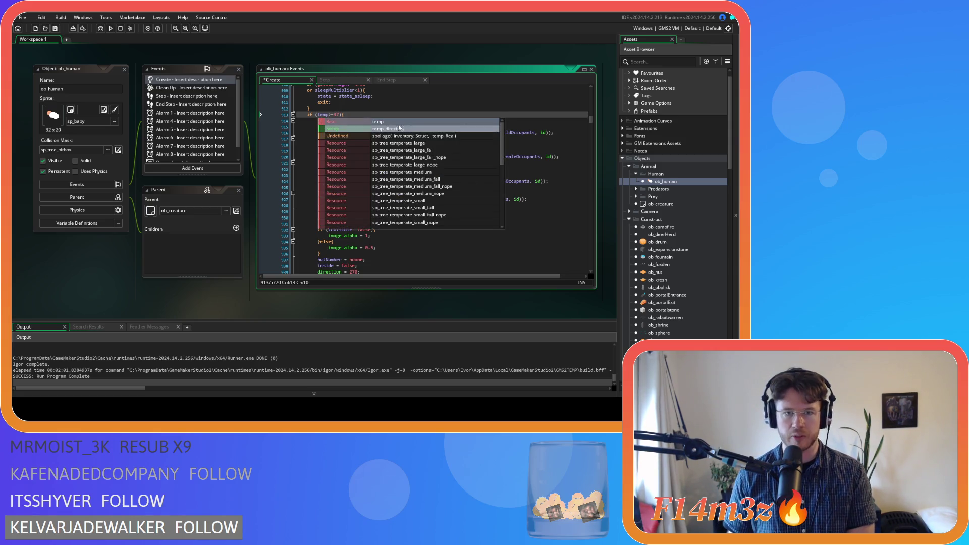
{"action": "key", "text": "ctrl+z"}
{"action": "scroll", "coordinate": [370, 202], "scroll_direction": "down", "scroll_amount": 2}
{"action": "left_click", "coordinate": [356, 247]}
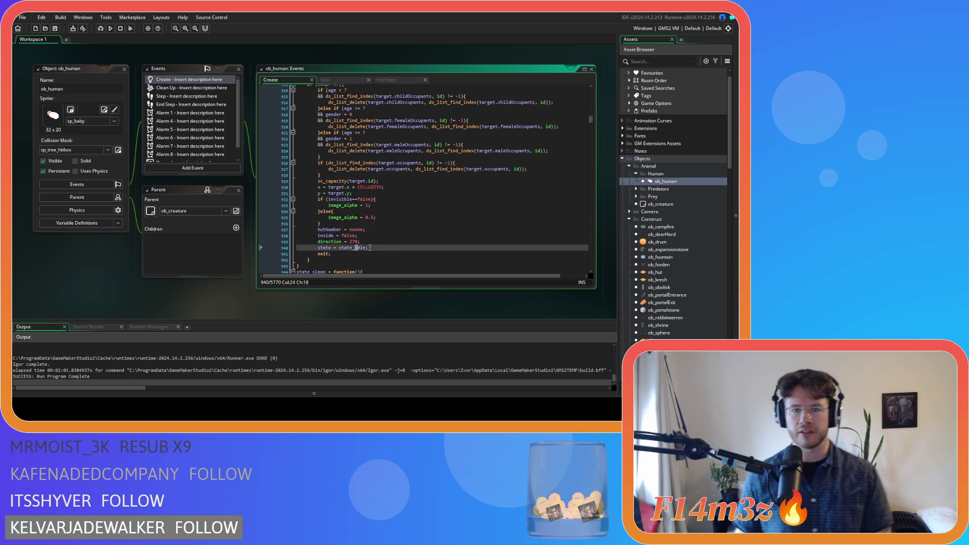
{"action": "left_click", "coordinate": [370, 247]}
{"action": "scroll", "coordinate": [389, 232], "scroll_direction": "up", "scroll_amount": 5}
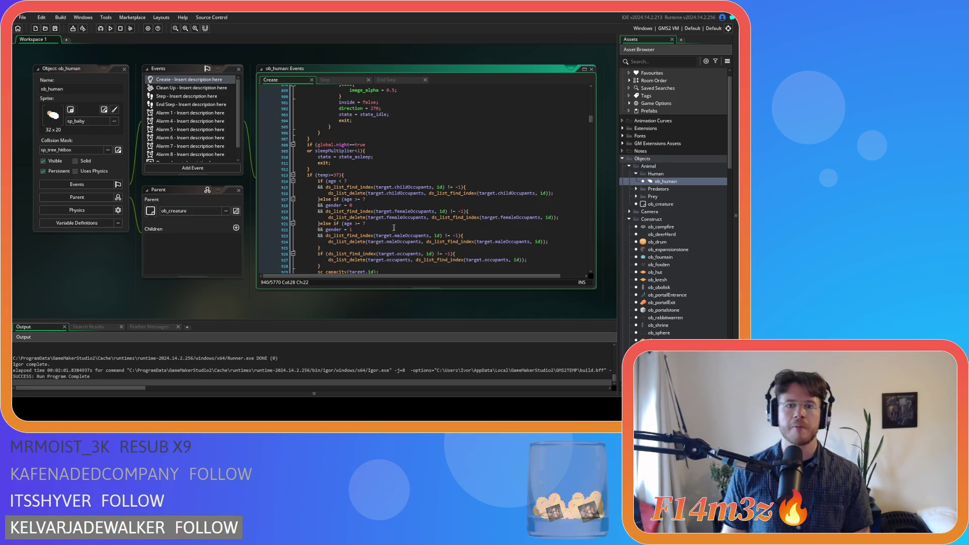
{"action": "left_click", "coordinate": [370, 156]}
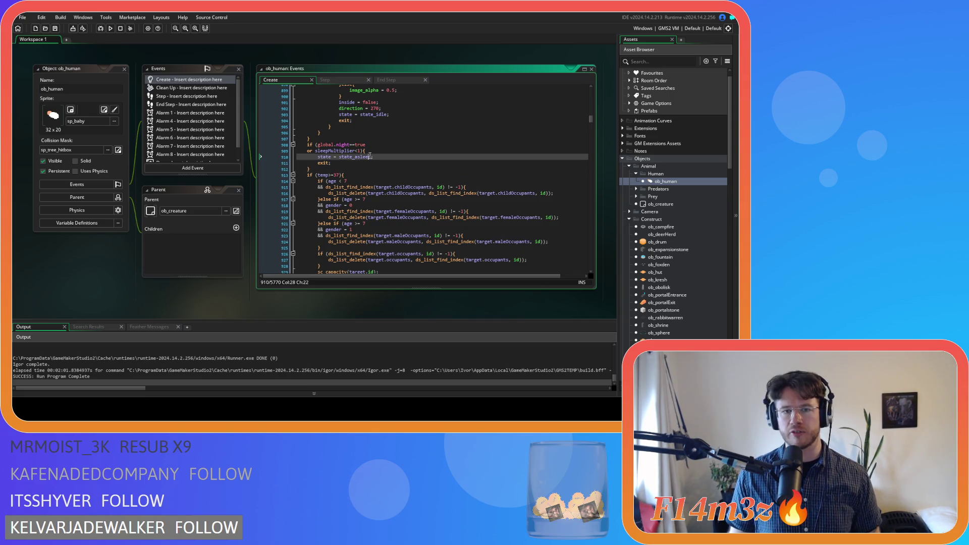
{"action": "left_click", "coordinate": [374, 144]}
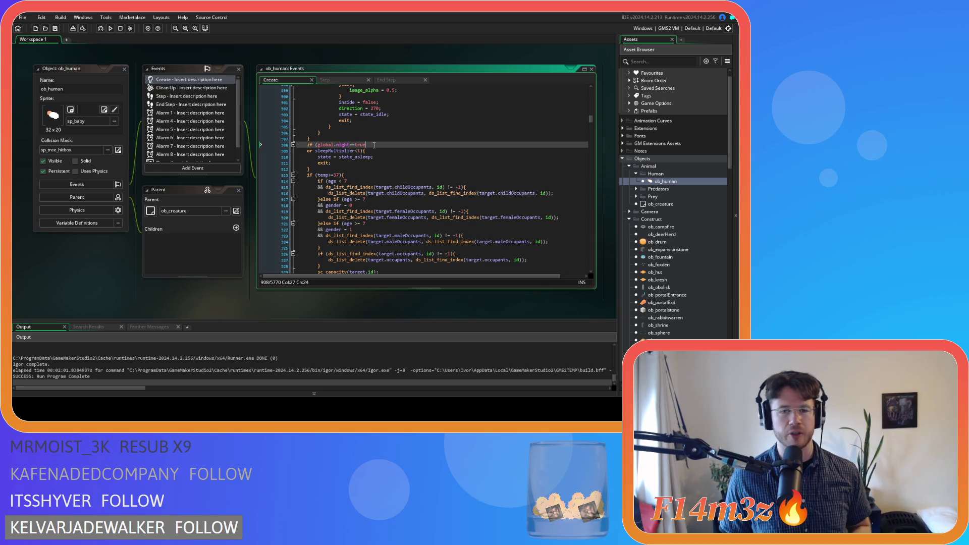
{"action": "left_click_drag", "start_coordinate": [297, 144], "coordinate": [347, 181]}
{"action": "left_click", "coordinate": [293, 144]}
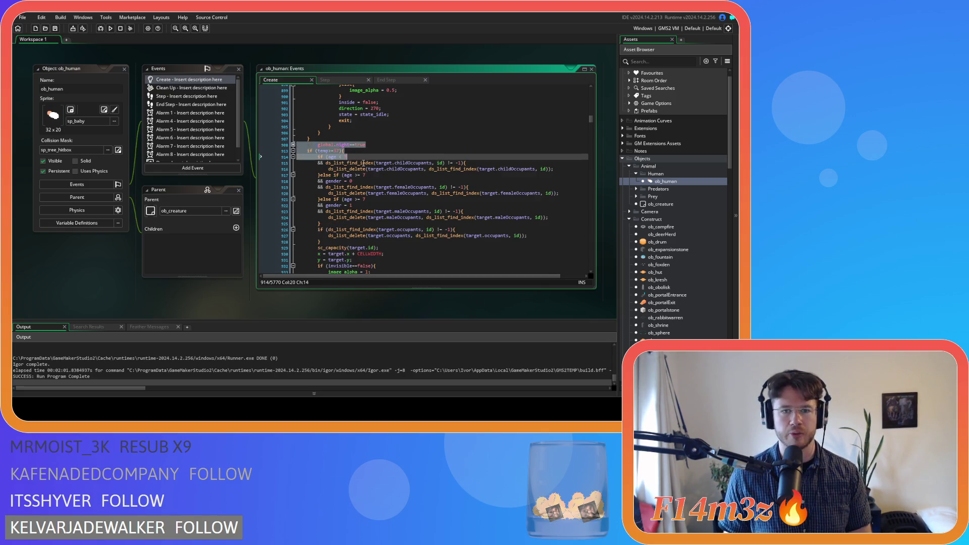
{"action": "left_click", "coordinate": [293, 145]}
{"action": "left_click", "coordinate": [382, 164]}
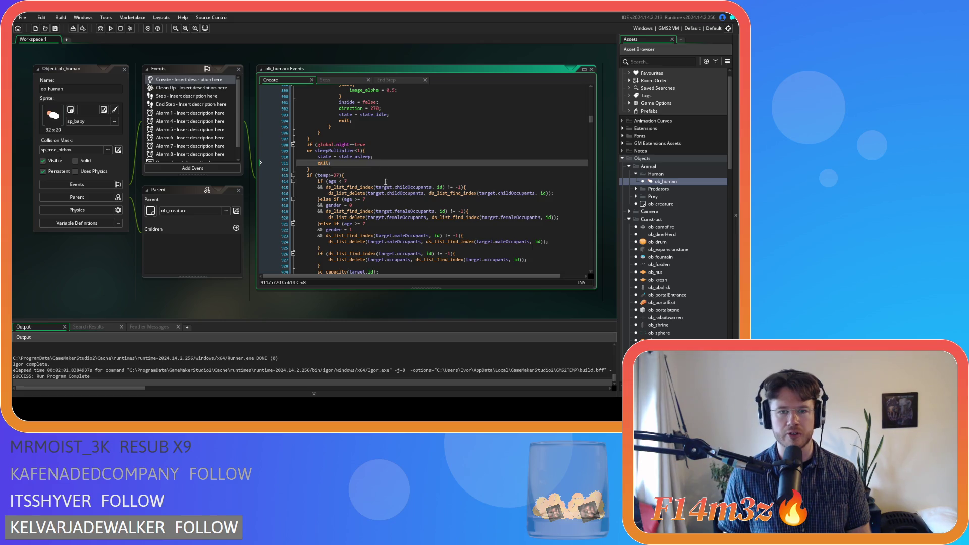
{"action": "scroll", "coordinate": [385, 195], "scroll_direction": "down", "scroll_amount": 10}
{"action": "scroll", "coordinate": [387, 200], "scroll_direction": "up", "scroll_amount": 20}
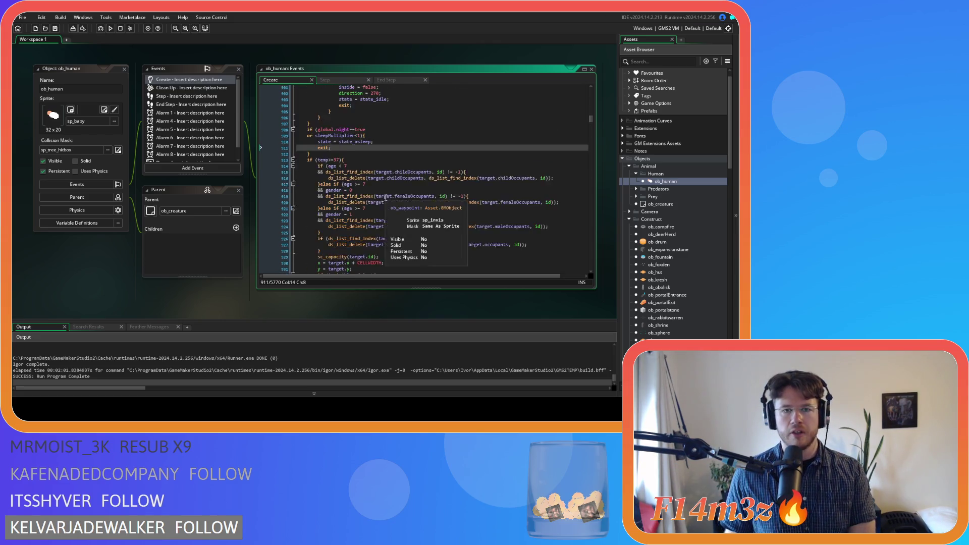
{"action": "scroll", "coordinate": [389, 204], "scroll_direction": "up", "scroll_amount": 7}
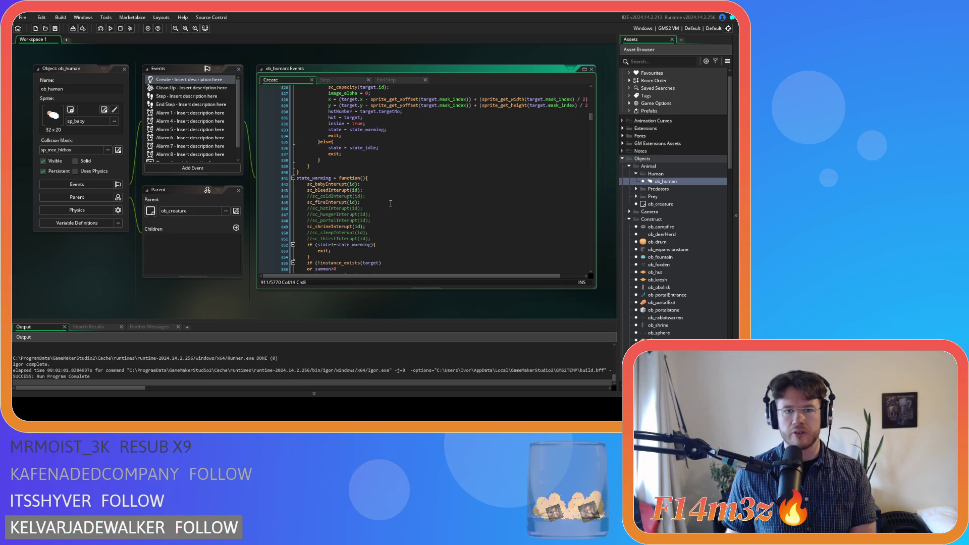
{"action": "scroll", "coordinate": [391, 204], "scroll_direction": "up", "scroll_amount": 7}
- Search the Create code for 'state_warm' and step to the state_warm = function() definition
{"action": "left_click", "coordinate": [450, 209]}
{"action": "key", "text": "ctrl+f"}
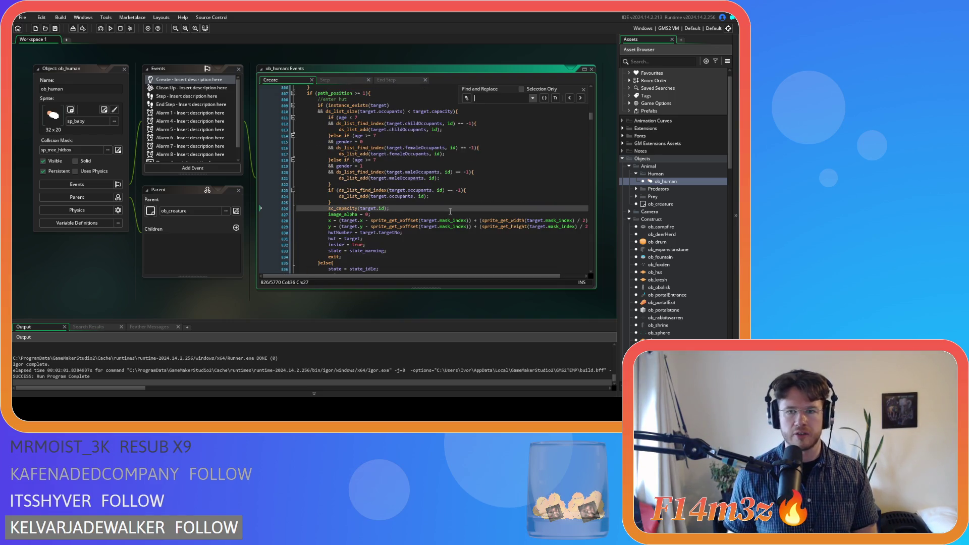
{"action": "type", "text": "state_warm"}
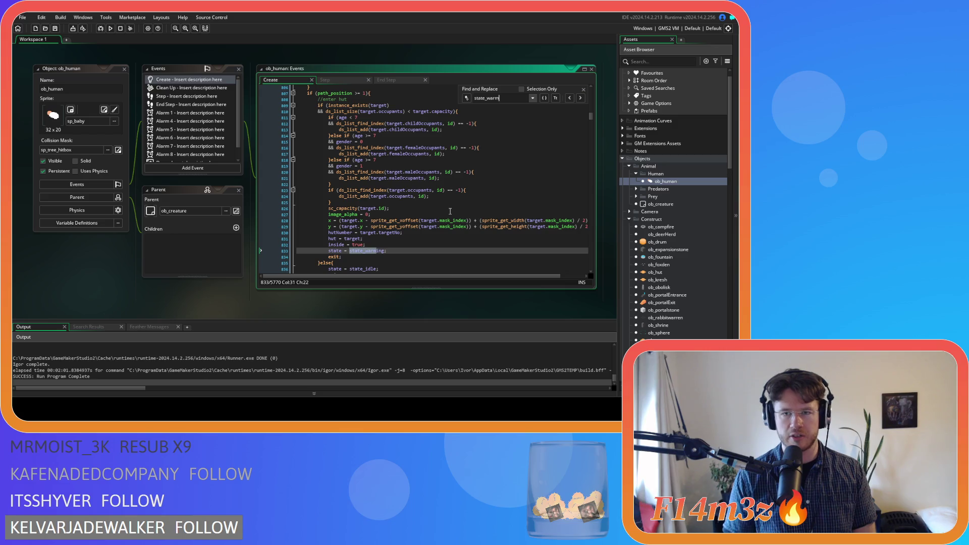
{"action": "left_click", "coordinate": [570, 99]}
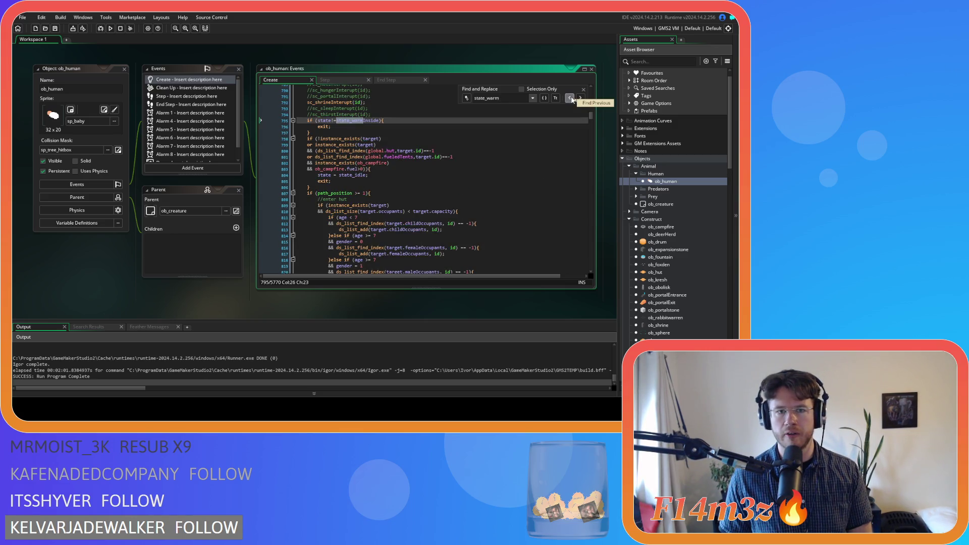
{"action": "left_click", "coordinate": [571, 98]}
{"action": "left_click", "coordinate": [570, 98]}
{"action": "left_click", "coordinate": [571, 99]}
{"action": "left_click", "coordinate": [571, 99]}
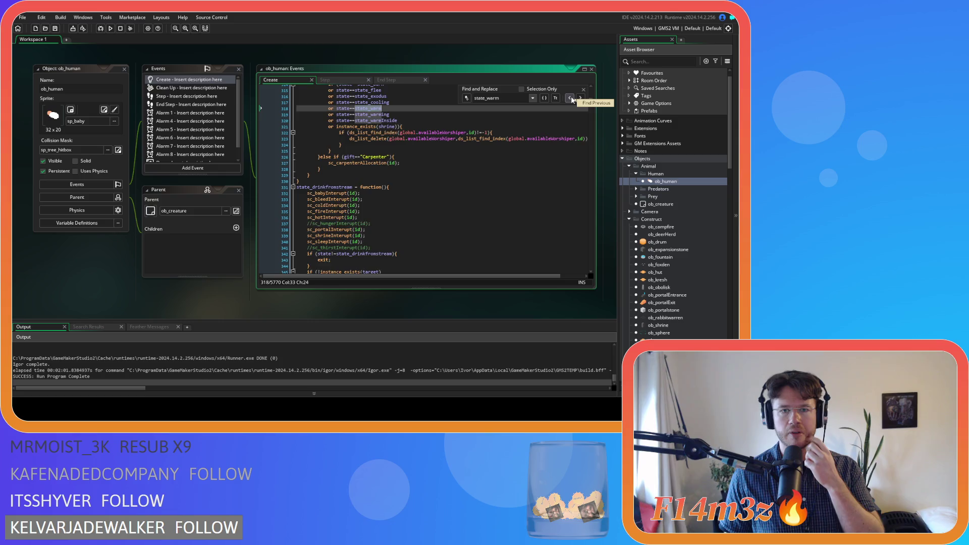
{"action": "left_click", "coordinate": [571, 98]}
{"action": "left_click", "coordinate": [571, 99]}
{"action": "left_click", "coordinate": [580, 98]}
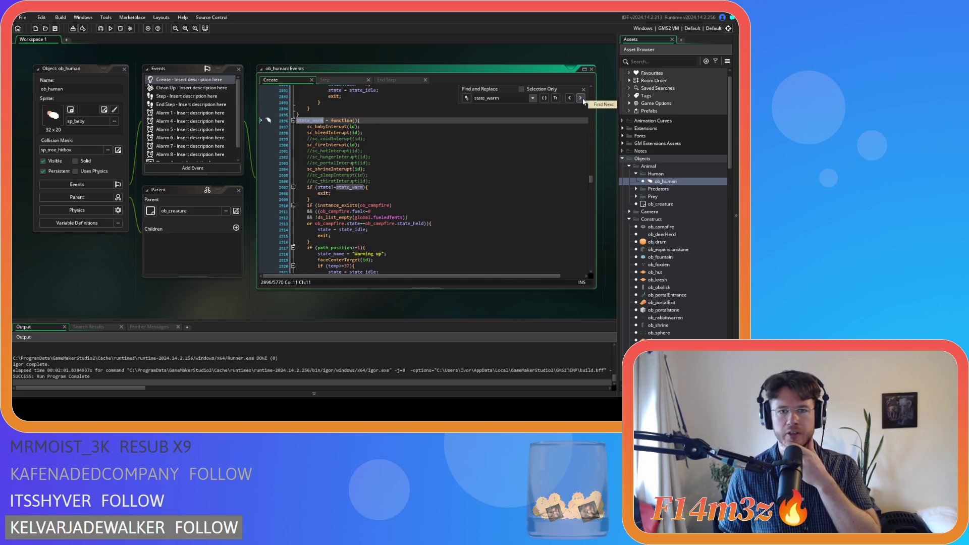
{"action": "left_click", "coordinate": [584, 90]}
{"action": "scroll", "coordinate": [532, 131], "scroll_direction": "down", "scroll_amount": 3}
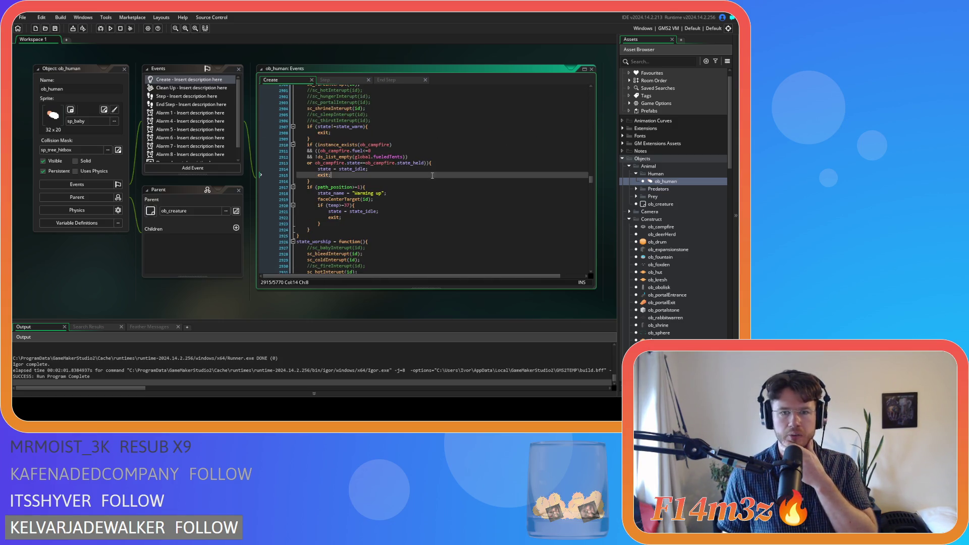
- Inspect the campfire fuel condition and the ds_list_empty documentation
{"action": "left_click", "coordinate": [469, 159]}
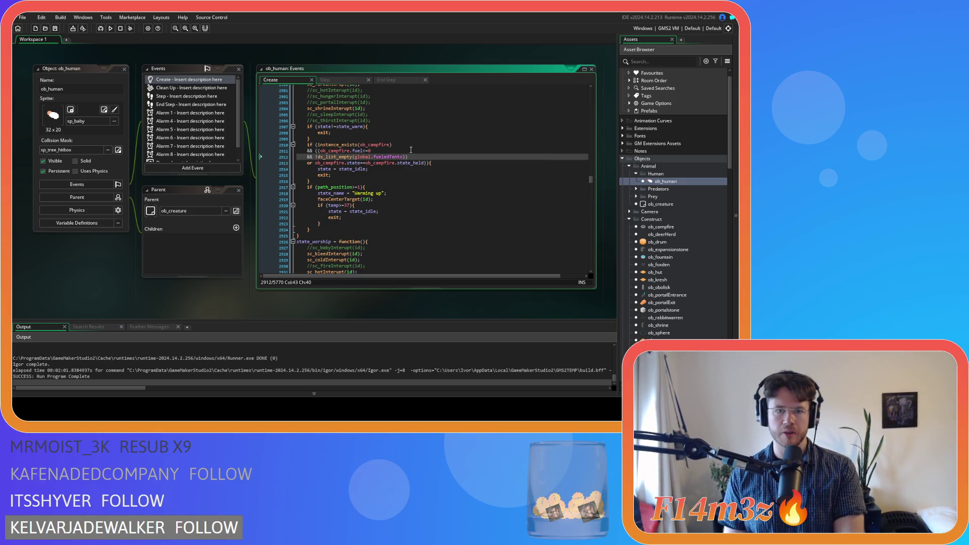
{"action": "left_click", "coordinate": [404, 145]}
{"action": "key", "text": "Down"}
{"action": "key", "text": "Left"}
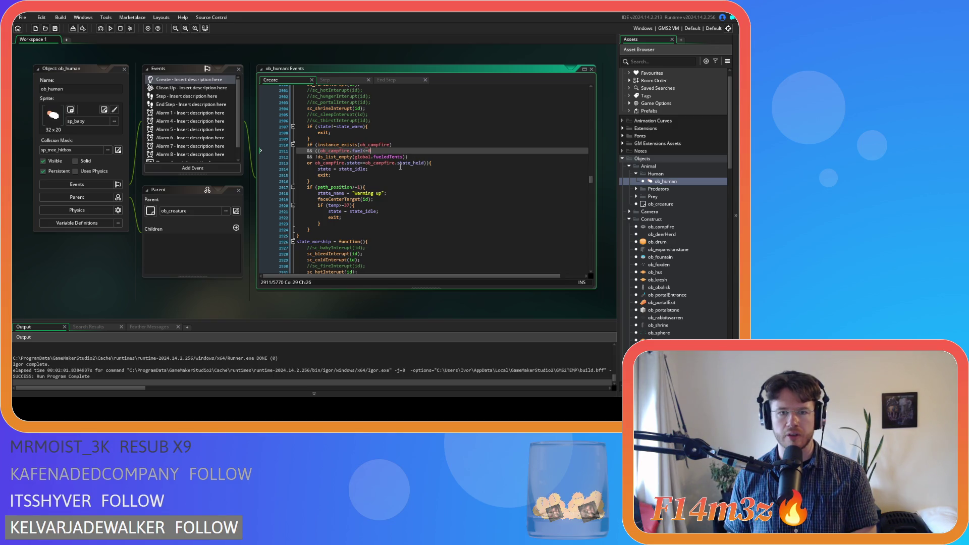
{"action": "left_click", "coordinate": [403, 157]}
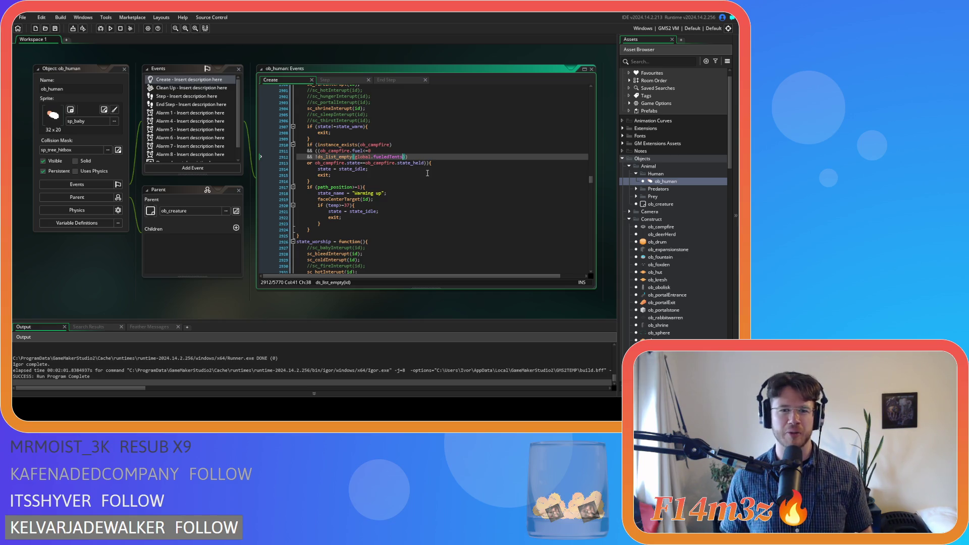
{"action": "key", "text": "Right"}
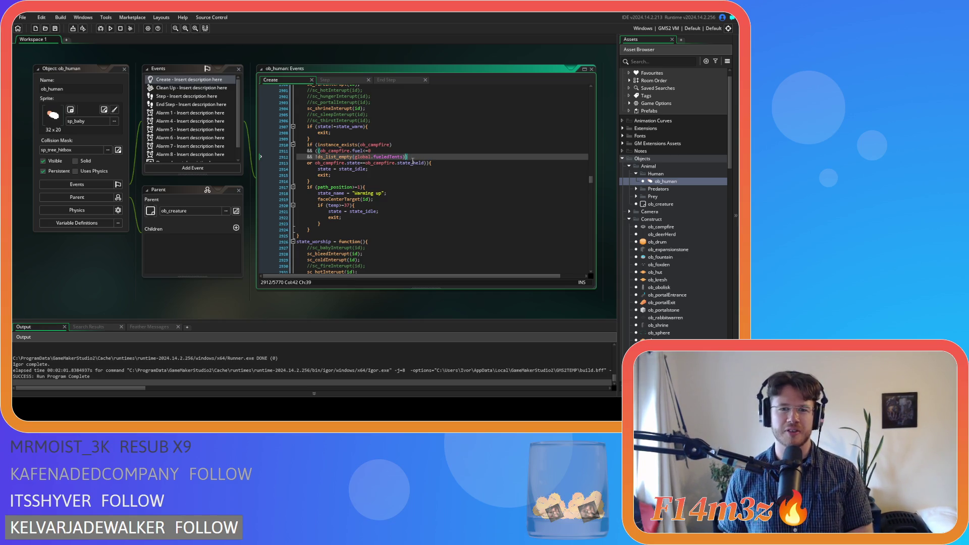
- Remove the stray '(' before ob_campfire and the extra ')' after fueledTents
{"action": "left_click", "coordinate": [318, 151]}
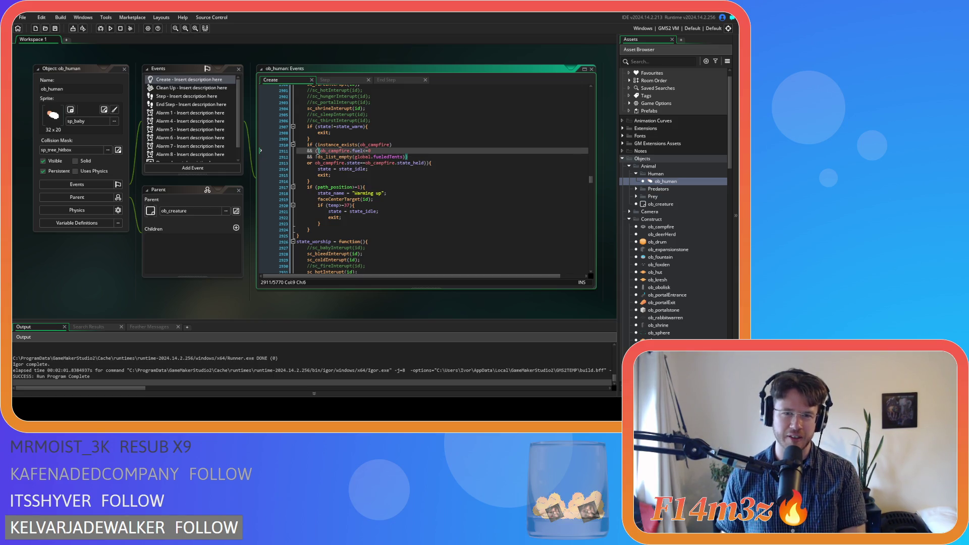
{"action": "key", "text": "BackSpace"}
{"action": "left_click", "coordinate": [417, 157]}
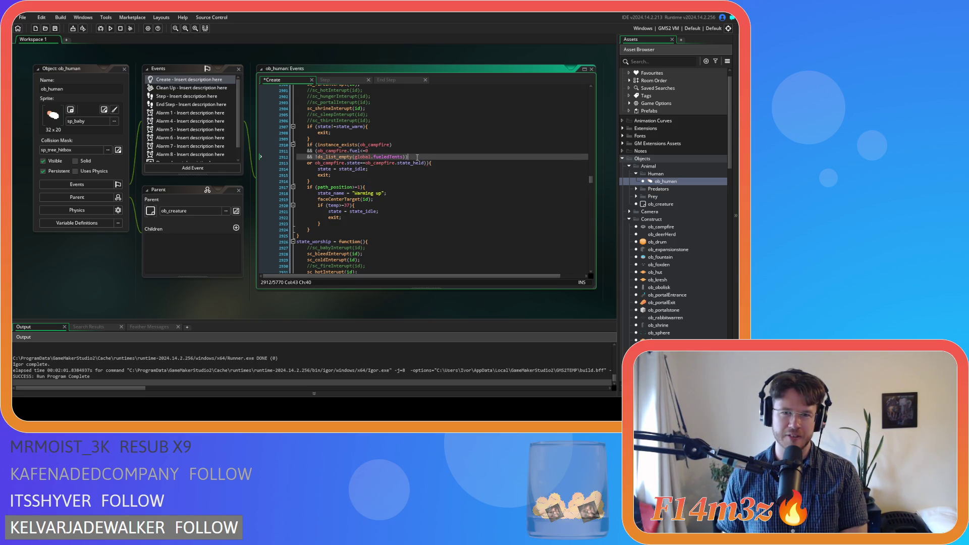
{"action": "key", "text": "BackSpace"}
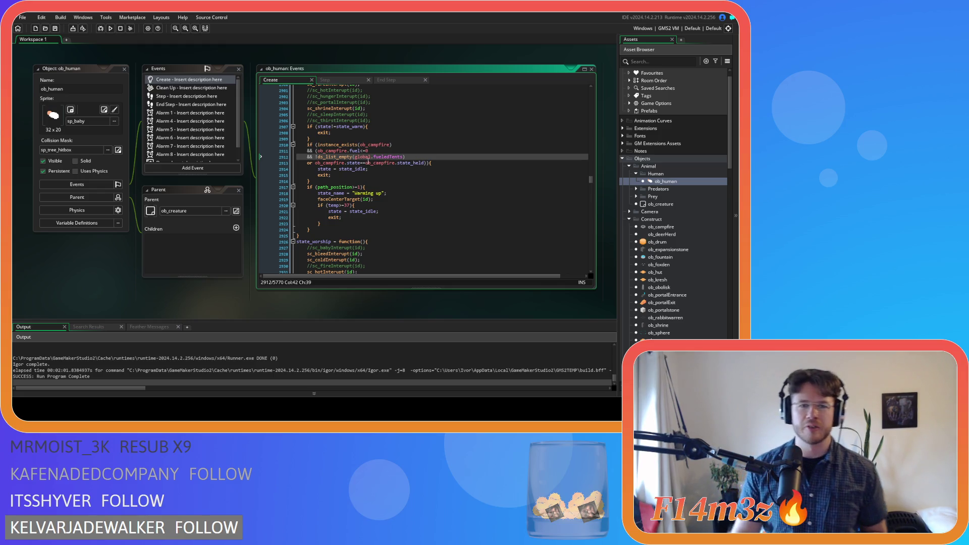
{"action": "left_click", "coordinate": [315, 151]}
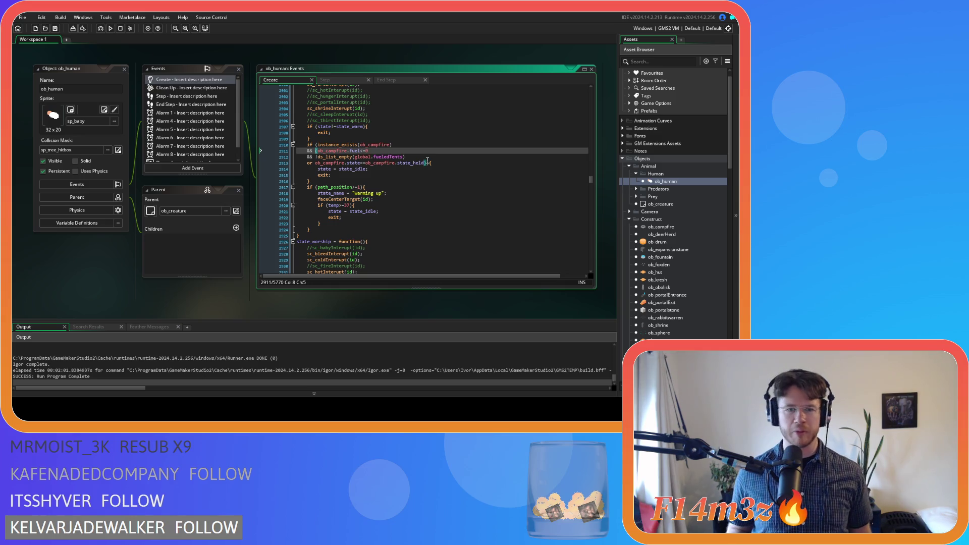
{"action": "left_click", "coordinate": [406, 156]}
- Delete the '&& !ds_list_empty(global.fueledTents)' line and save the Create event
{"action": "key", "text": "shift+Home"}
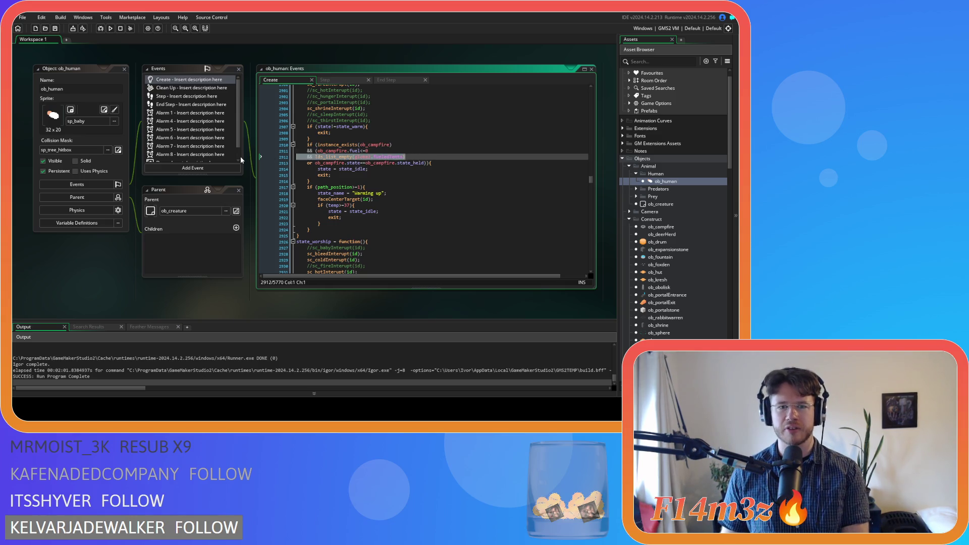
{"action": "key", "text": "BackSpace"}
{"action": "key", "text": "BackSpace"}
{"action": "key", "text": "ctrl+s"}
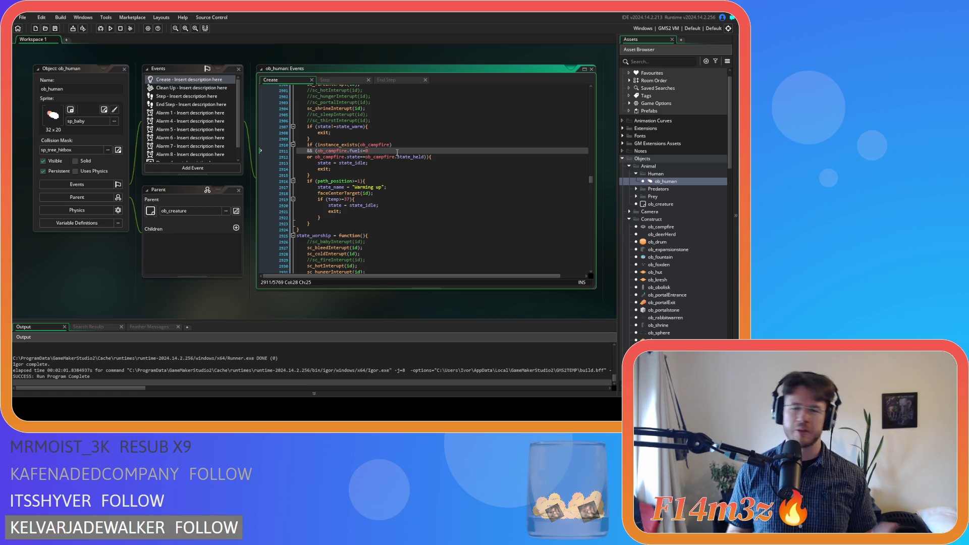
- Walk through the state_warm idle exit, campfire fuel condition and temperature check lines
{"action": "left_click", "coordinate": [387, 175]}
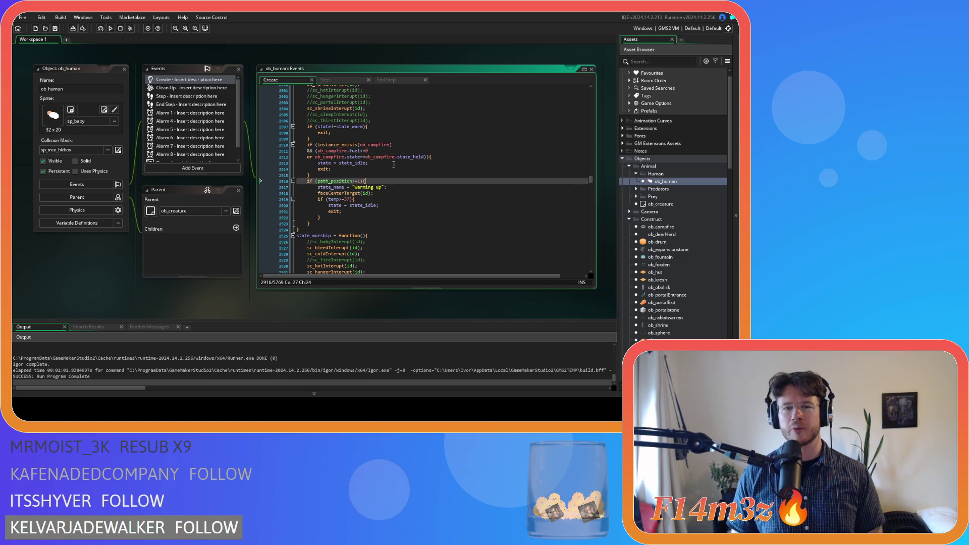
{"action": "left_click", "coordinate": [405, 151]}
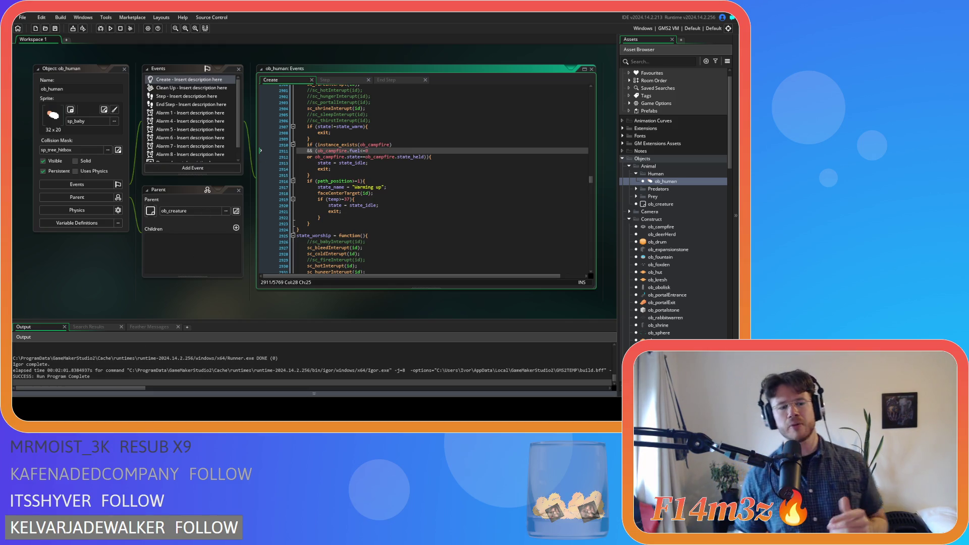
{"action": "left_click", "coordinate": [400, 199]}
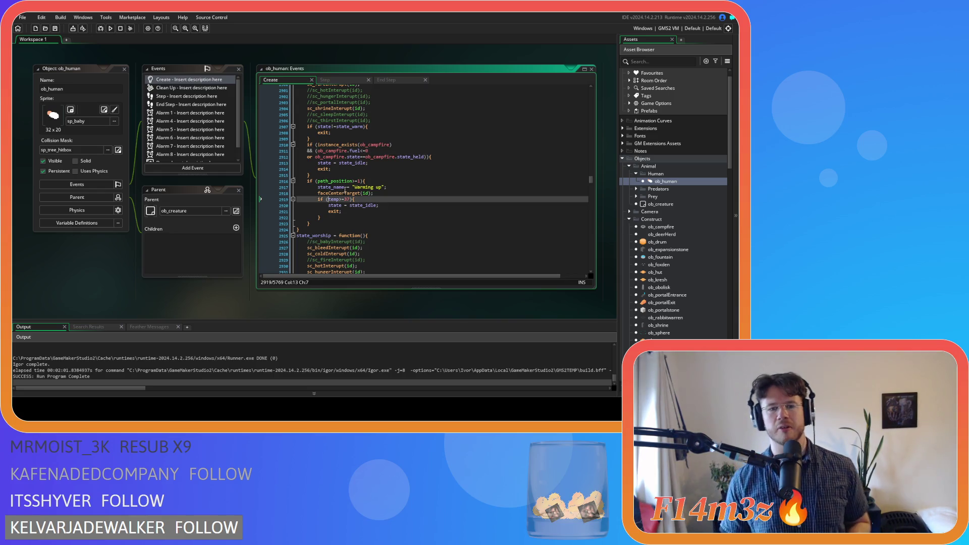
{"action": "left_click", "coordinate": [400, 169]}
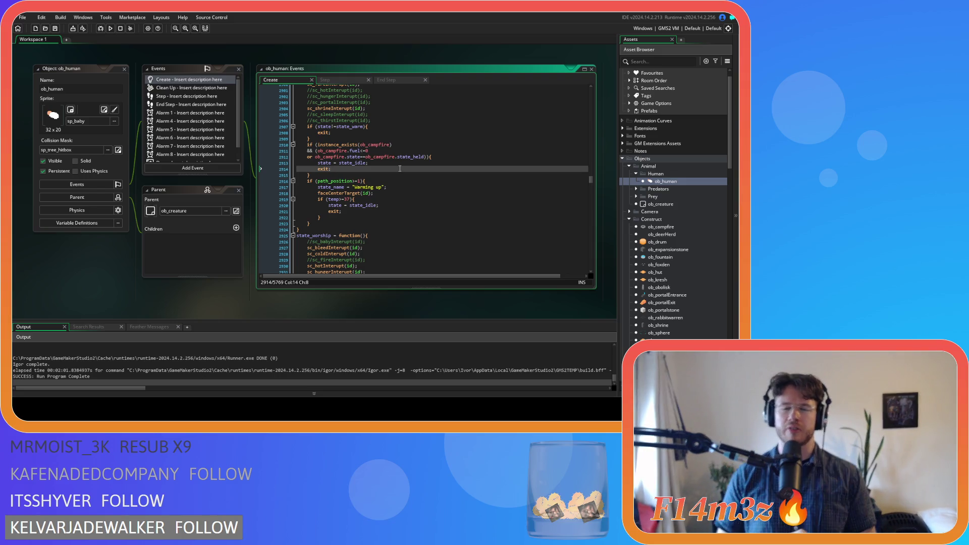
{"action": "scroll", "coordinate": [695, 204], "scroll_direction": "down", "scroll_amount": 15}
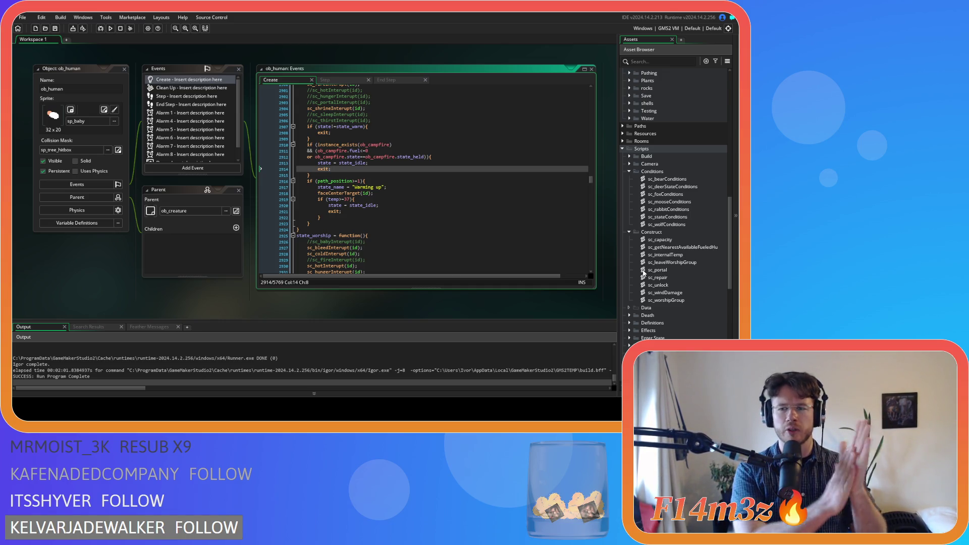
- Collapse the Trackers folder, expand Scripts > Loading and open sc_loadTents
{"action": "scroll", "coordinate": [645, 270], "scroll_direction": "up", "scroll_amount": 15}
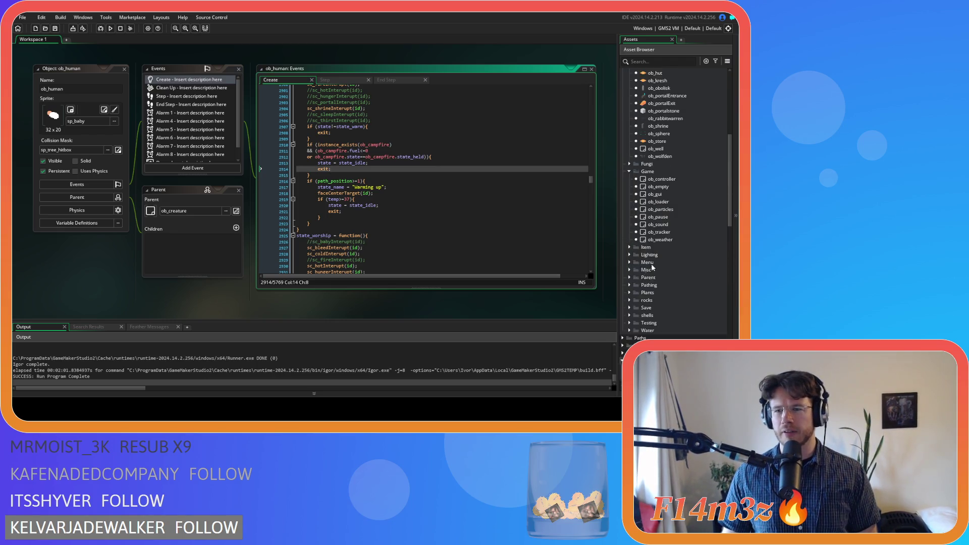
{"action": "scroll", "coordinate": [647, 249], "scroll_direction": "up", "scroll_amount": 1}
{"action": "left_click", "coordinate": [448, 205]}
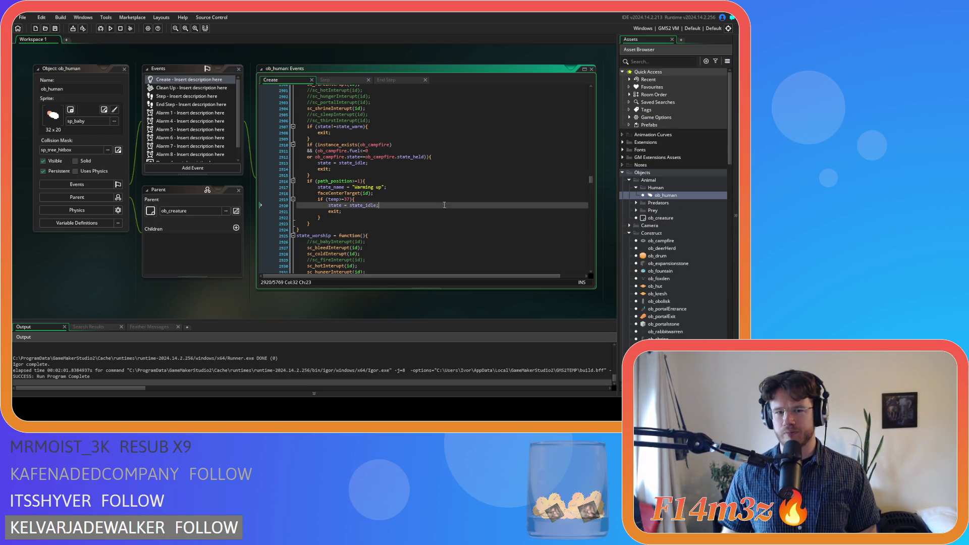
{"action": "scroll", "coordinate": [664, 275], "scroll_direction": "up", "scroll_amount": 1}
{"action": "scroll", "coordinate": [662, 278], "scroll_direction": "down", "scroll_amount": 15}
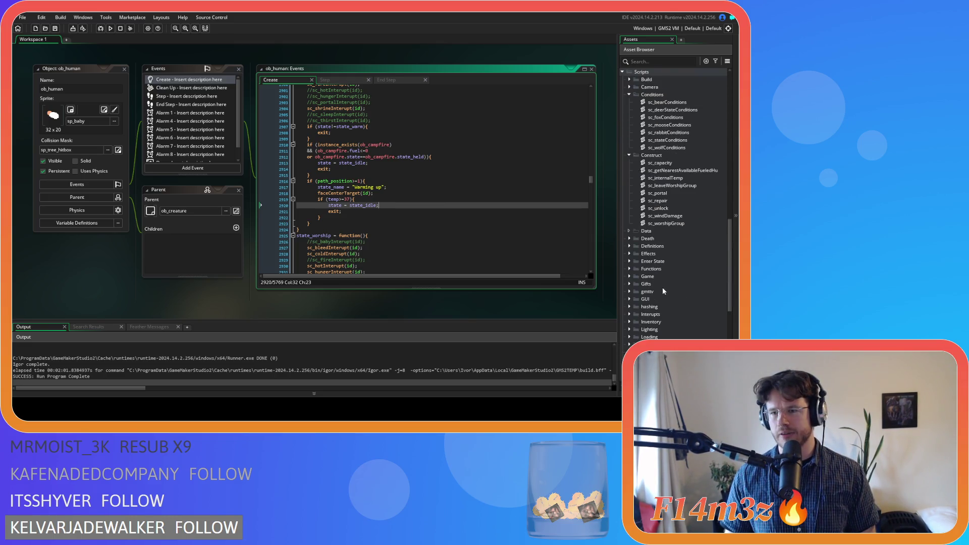
{"action": "scroll", "coordinate": [642, 299], "scroll_direction": "down", "scroll_amount": 3}
{"action": "left_click", "coordinate": [629, 276]}
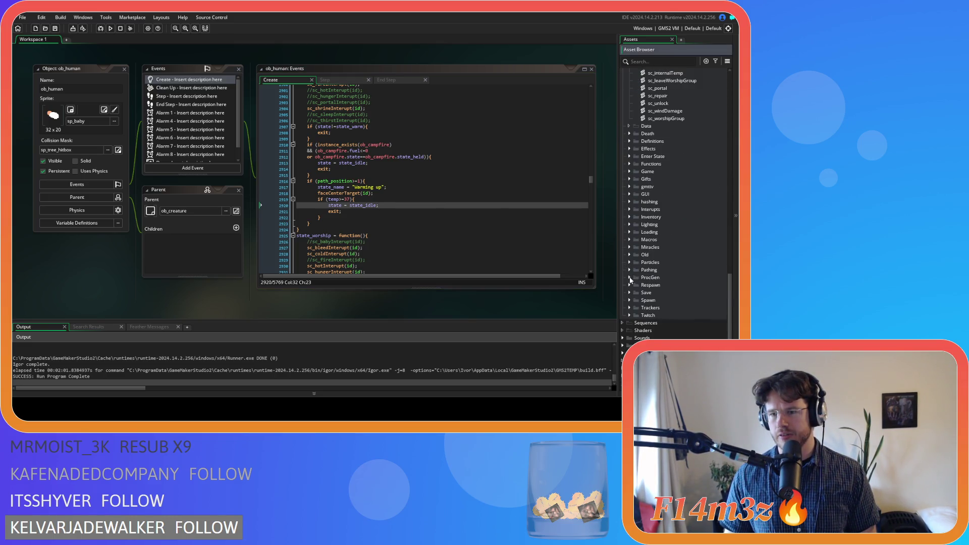
{"action": "double_click", "coordinate": [637, 232]}
{"action": "scroll", "coordinate": [676, 252], "scroll_direction": "down", "scroll_amount": 5}
{"action": "scroll", "coordinate": [685, 263], "scroll_direction": "down", "scroll_amount": 2}
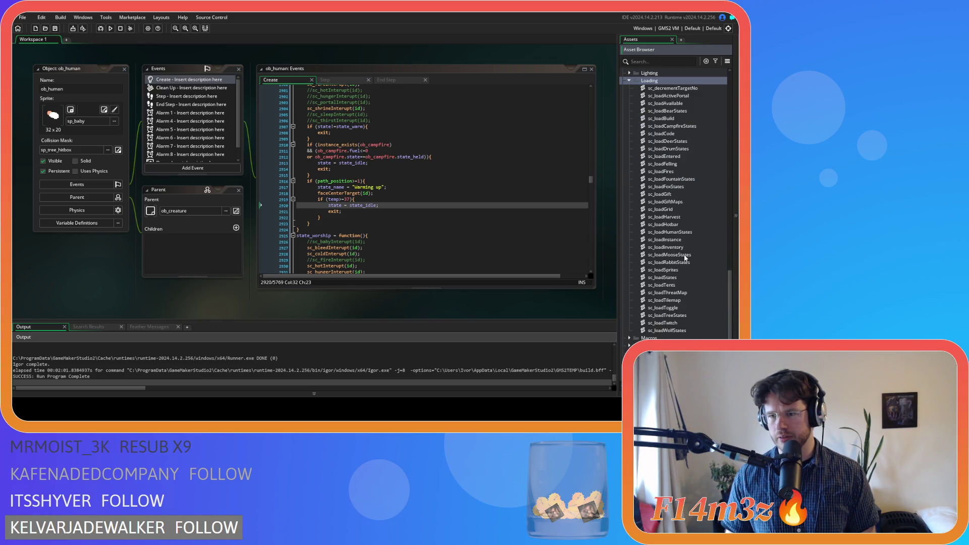
{"action": "left_click", "coordinate": [675, 286]}
{"action": "double_click", "coordinate": [675, 286]}
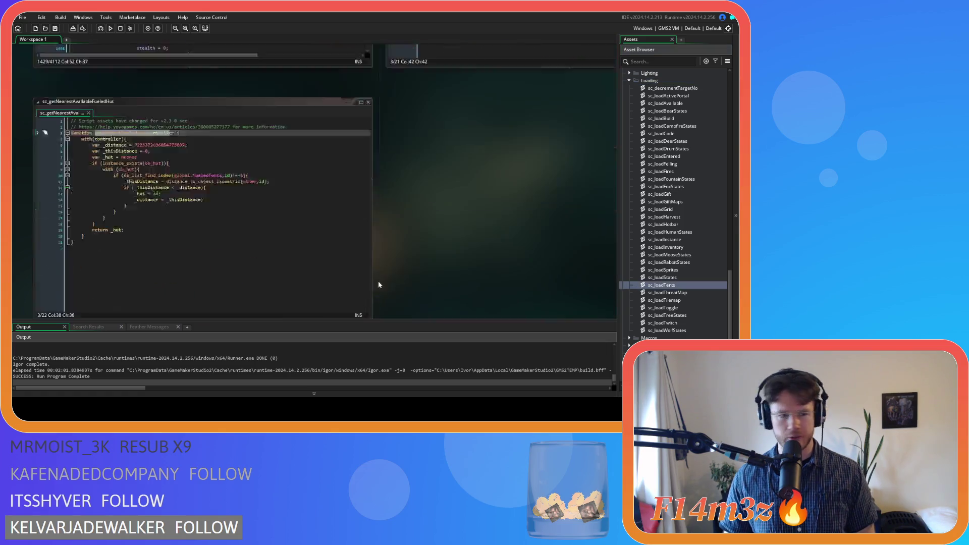
{"action": "left_click", "coordinate": [264, 149]}
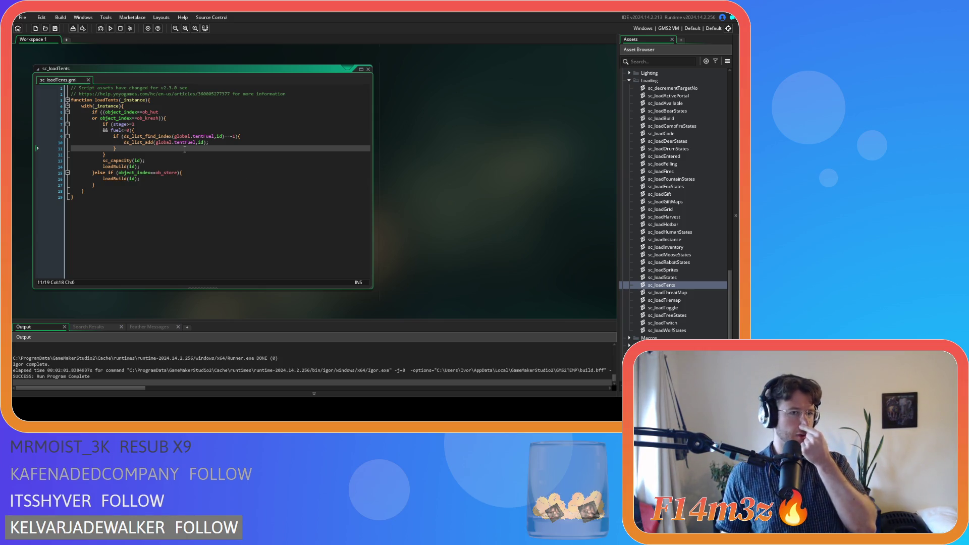
- Replace the old fuel condition with a nested fuel check and indent the list-adding block under it
{"action": "left_click", "coordinate": [124, 154]}
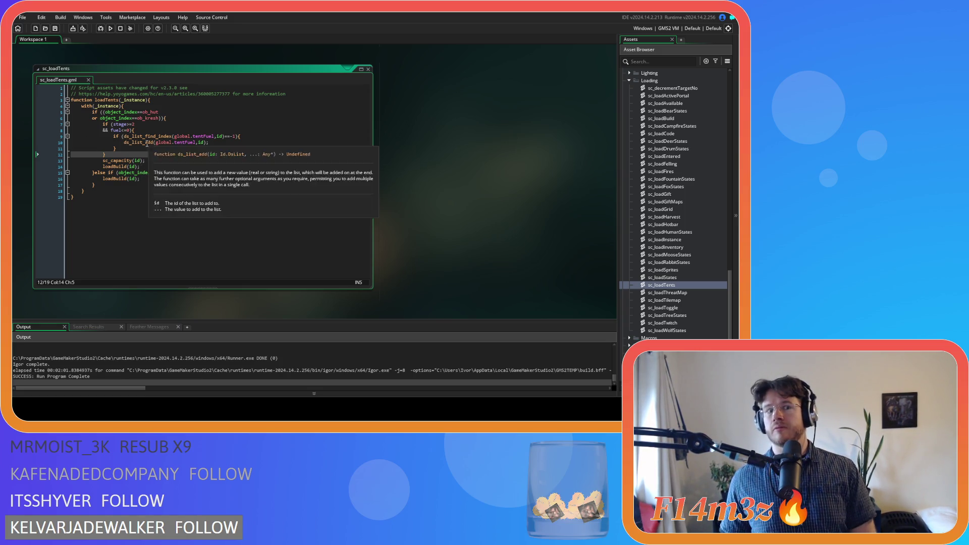
{"action": "left_click", "coordinate": [130, 130]}
{"action": "key", "text": "BackSpace"}
{"action": "key", "text": "BackSpace"}
{"action": "key", "text": "BackSpace"}
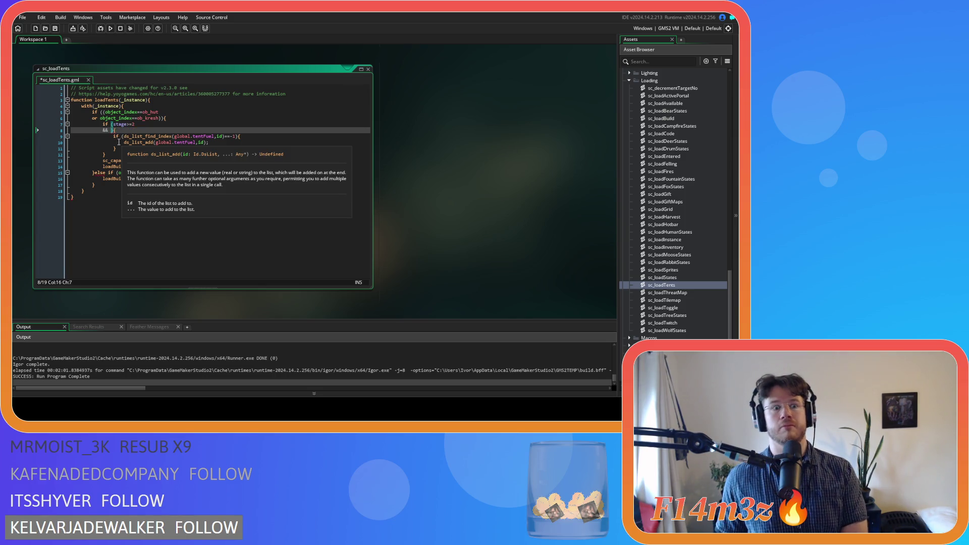
{"action": "key", "text": "BackSpace"}
{"action": "key", "text": "BackSpace"}
{"action": "key", "text": "BackSpace"}
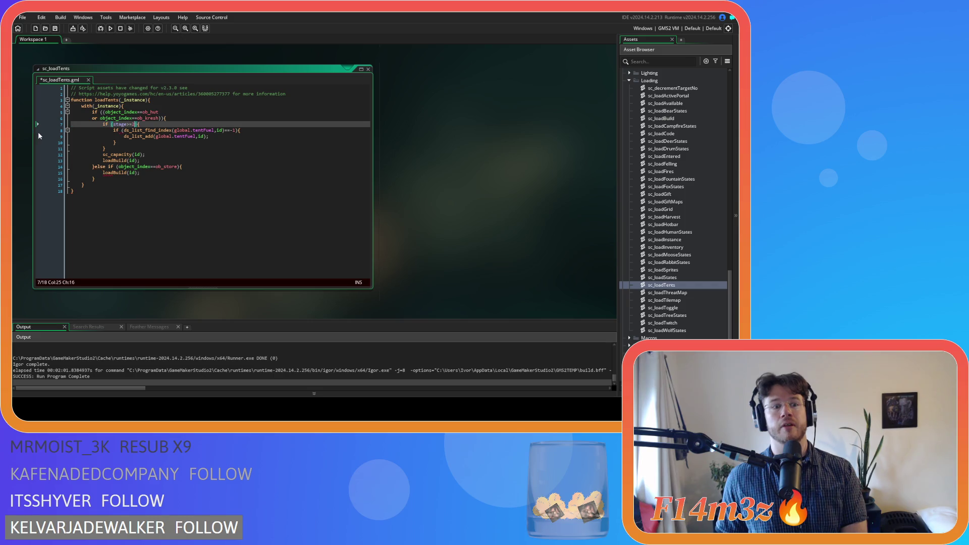
{"action": "key", "text": "Return"}
{"action": "type", "text": "if ("}
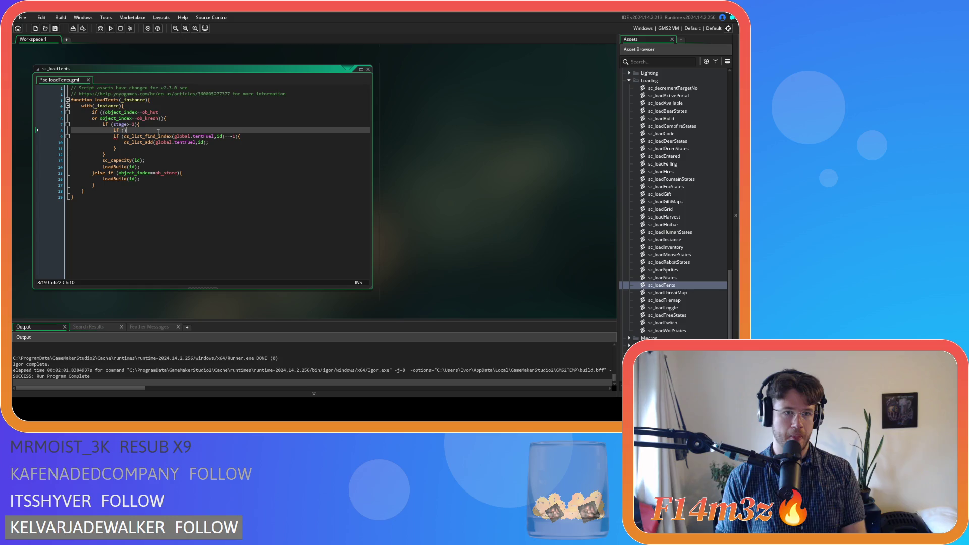
{"action": "type", "text": "fuel<=0)"}
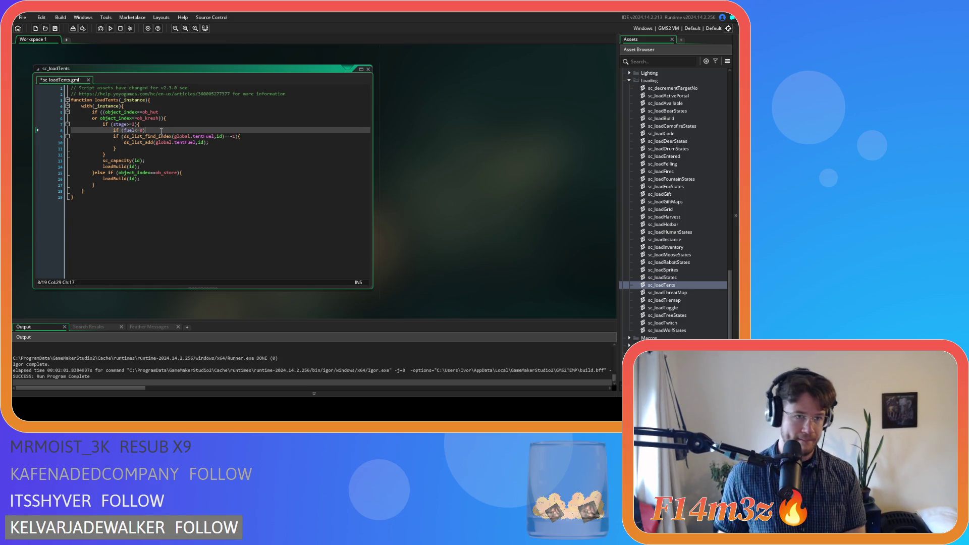
{"action": "left_click_drag", "start_coordinate": [130, 152], "coordinate": [108, 135]}
{"action": "key", "text": "ctrl+c"}
{"action": "key", "text": "Tab"}
{"action": "left_click", "coordinate": [133, 150]}
{"action": "key", "text": "Return"}
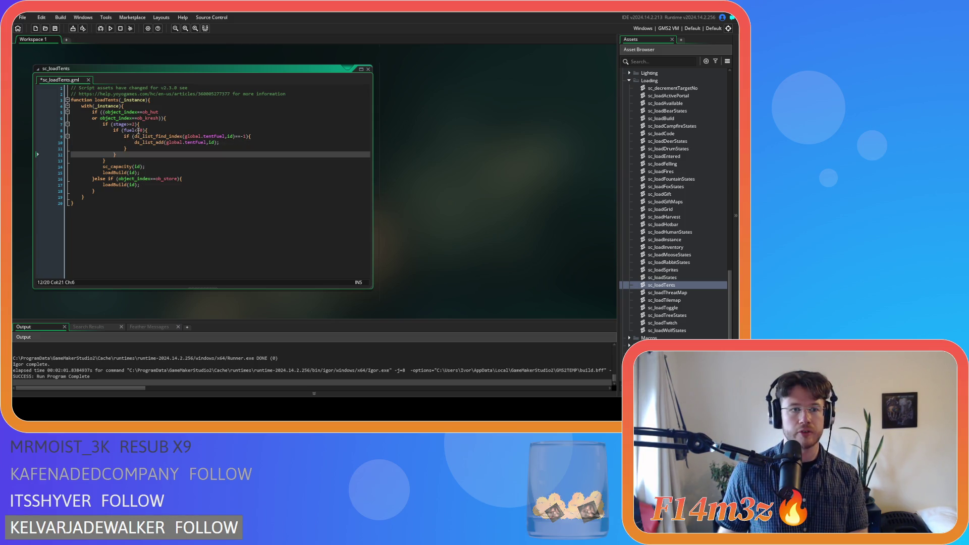
{"action": "type", "text": "}"}
- Add an else branch holding a copy of the list-adding block, change the check to fuel>0, and save
{"action": "left_click_drag", "start_coordinate": [130, 149], "coordinate": [122, 138]}
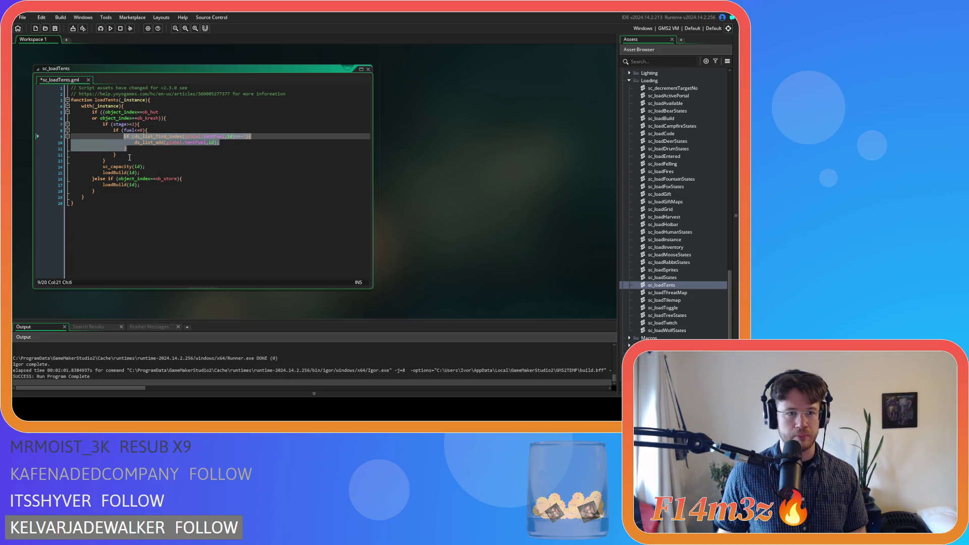
{"action": "left_click", "coordinate": [140, 155]}
{"action": "type", "text": "else{"}
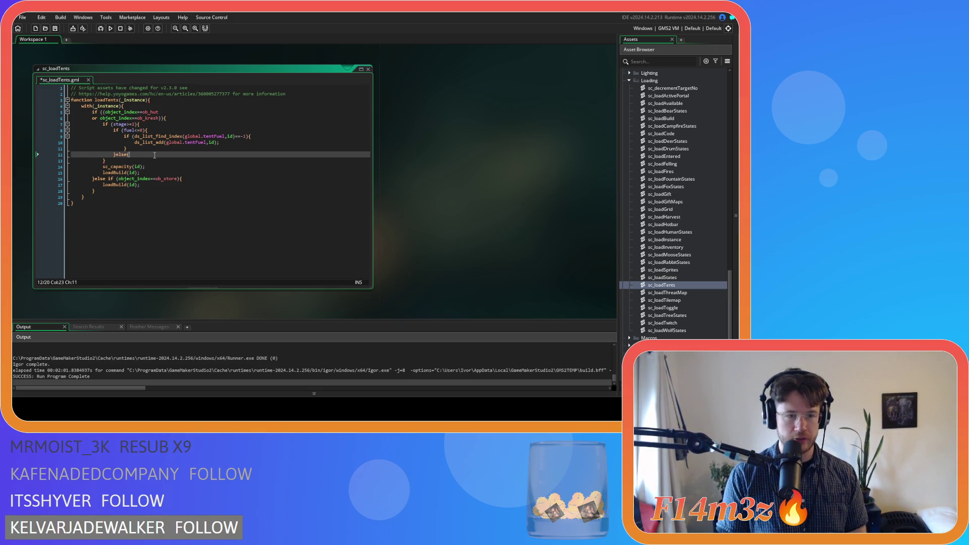
{"action": "key", "text": "Return"}
{"action": "key", "text": "Up"}
{"action": "key", "text": "ctrl+v"}
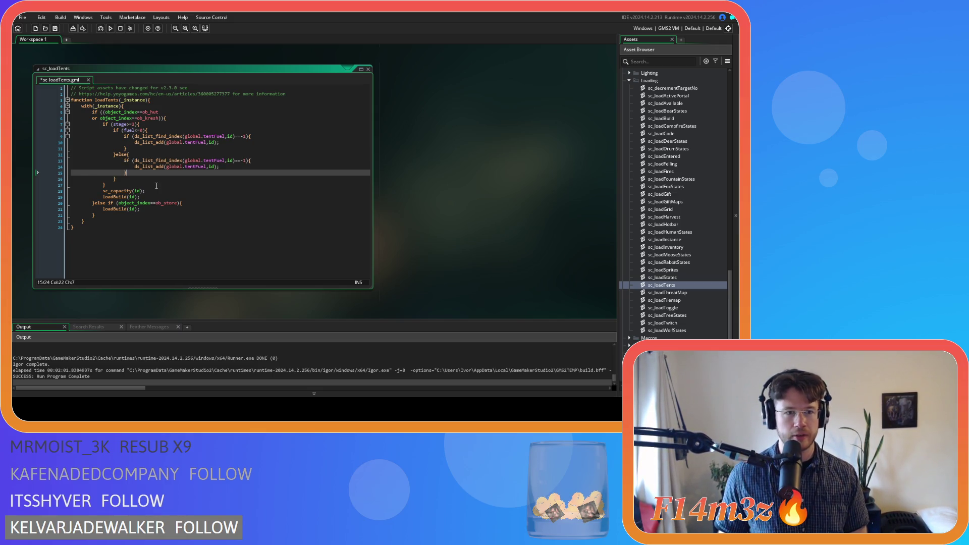
{"action": "double_click", "coordinate": [137, 130]}
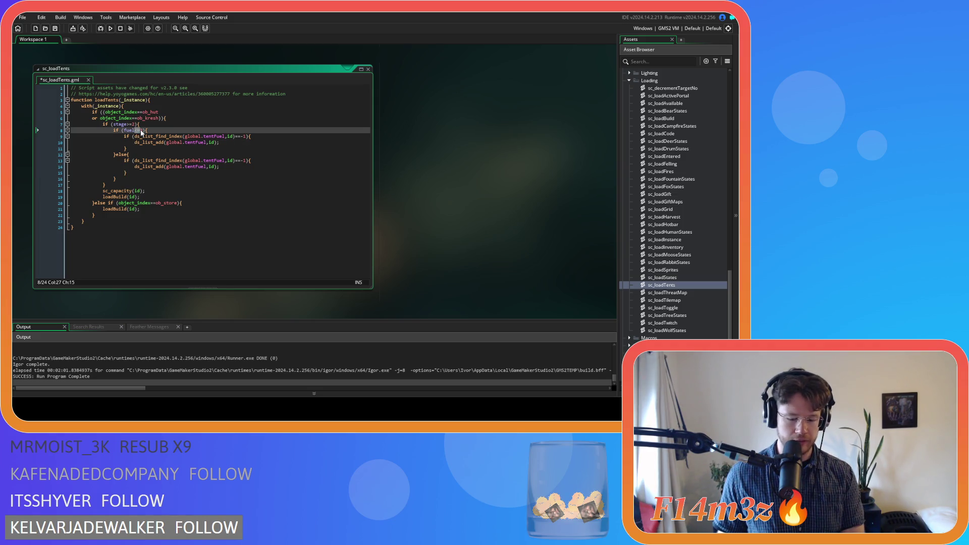
{"action": "type", "text": ">"}
{"action": "left_click", "coordinate": [154, 130]}
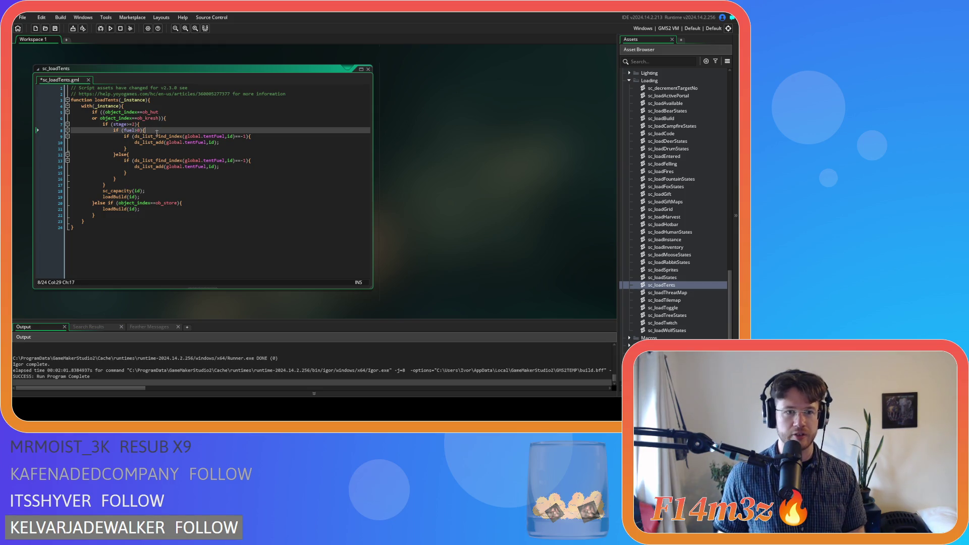
{"action": "key", "text": "ctrl+s"}
- Rename the first branch's list from tentFuel to fueledTents, save, and check the ds_list_find_index call
{"action": "double_click", "coordinate": [214, 136]}
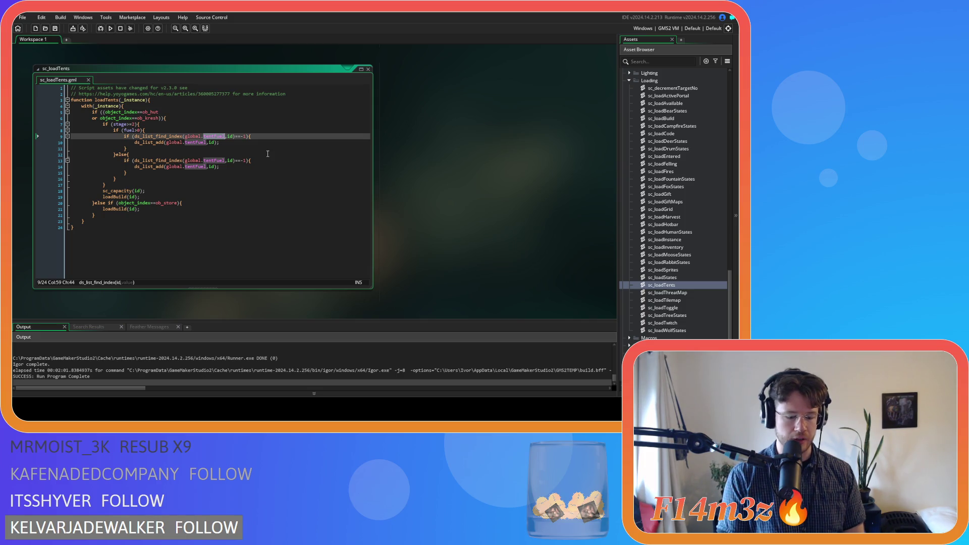
{"action": "type", "text": "fueledTents"}
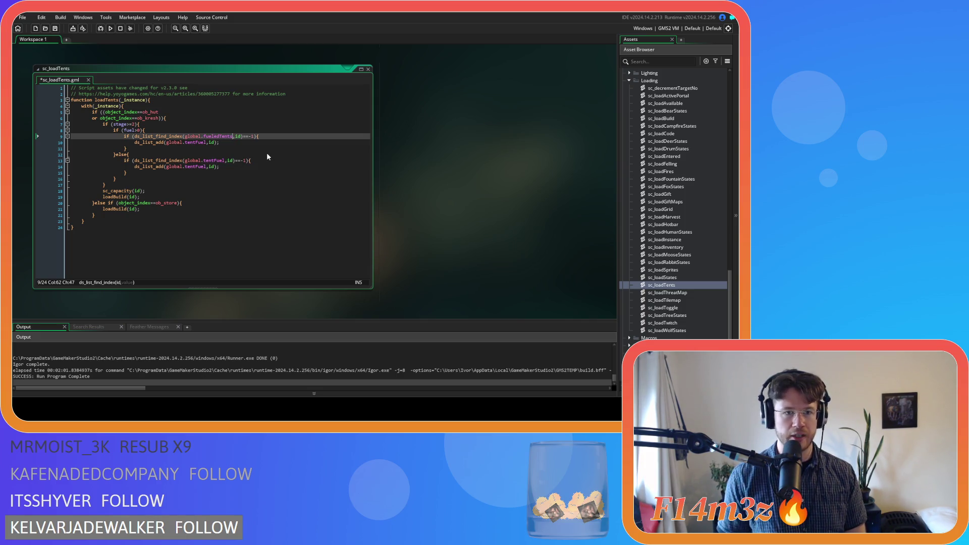
{"action": "double_click", "coordinate": [223, 136]}
{"action": "key", "text": "ctrl+c"}
{"action": "double_click", "coordinate": [192, 142]}
{"action": "key", "text": "ctrl+v"}
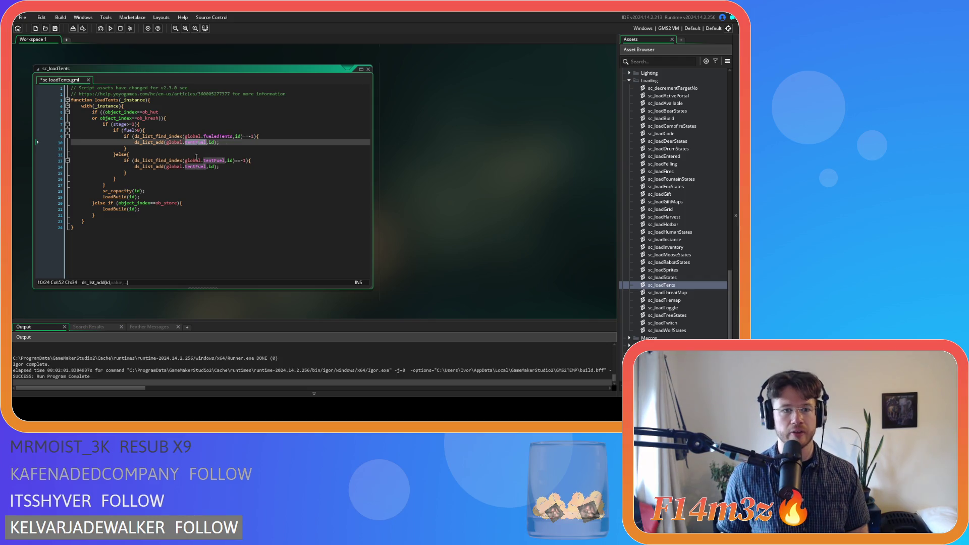
{"action": "left_click", "coordinate": [278, 170]}
{"action": "key", "text": "ctrl+s"}
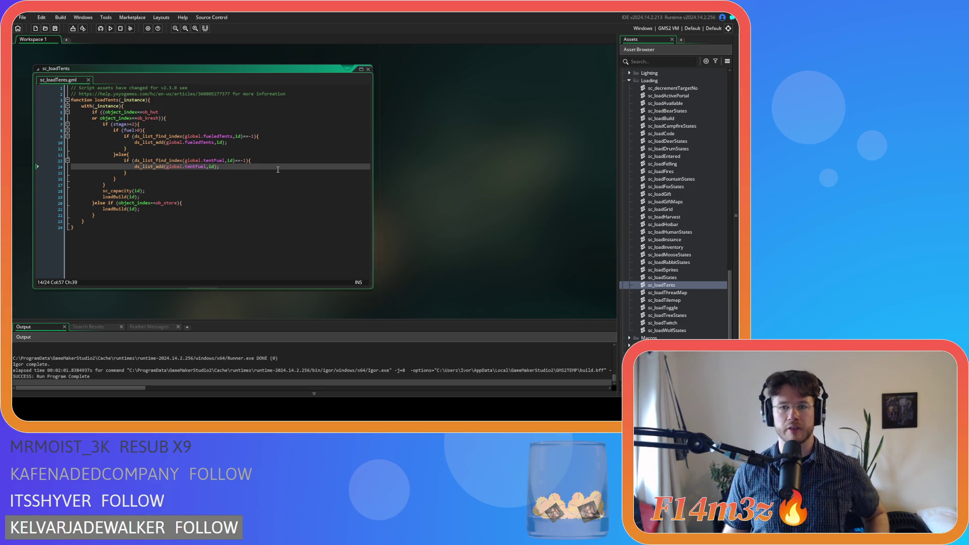
{"action": "left_click", "coordinate": [127, 136]}
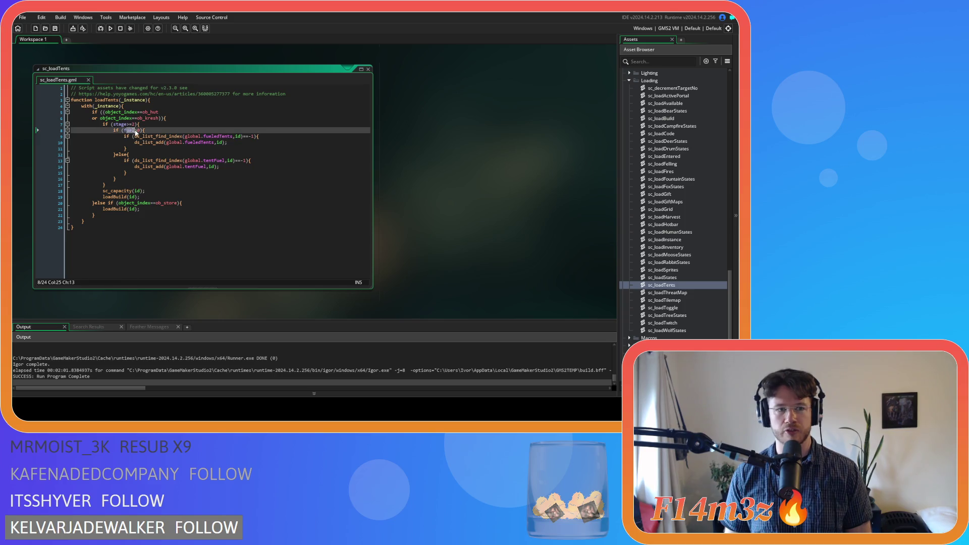
{"action": "left_click", "coordinate": [169, 136]}
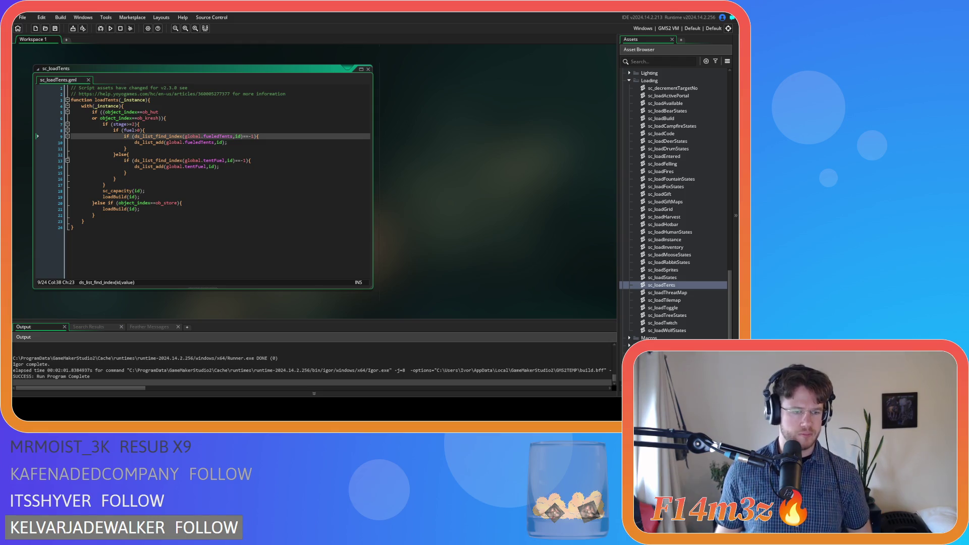
{"action": "key", "text": "Up"}
{"action": "right_click", "coordinate": [456, 166]}
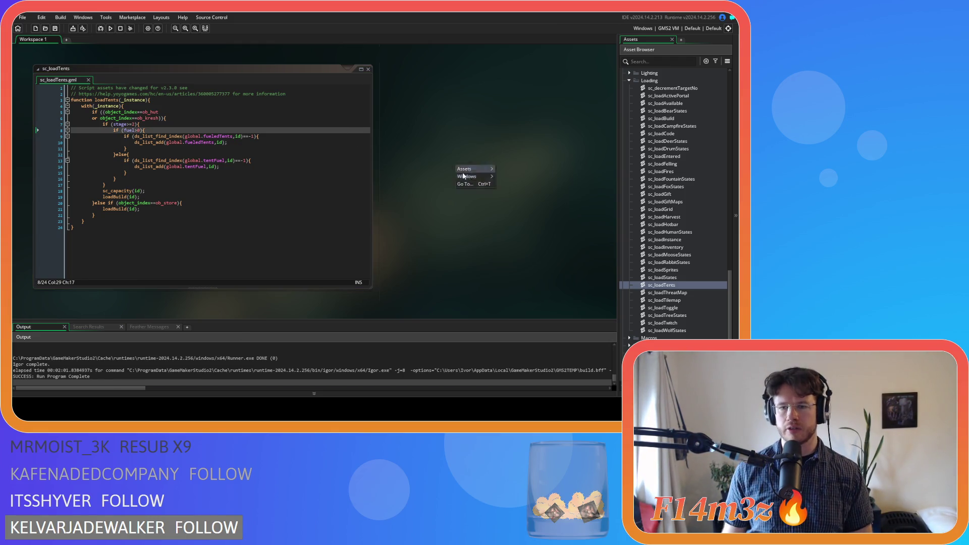
- Close the sc_loadTents code window from the workspace's Windows menu
{"action": "mouse_move", "coordinate": [464, 176]}
{"action": "left_click", "coordinate": [551, 225]}
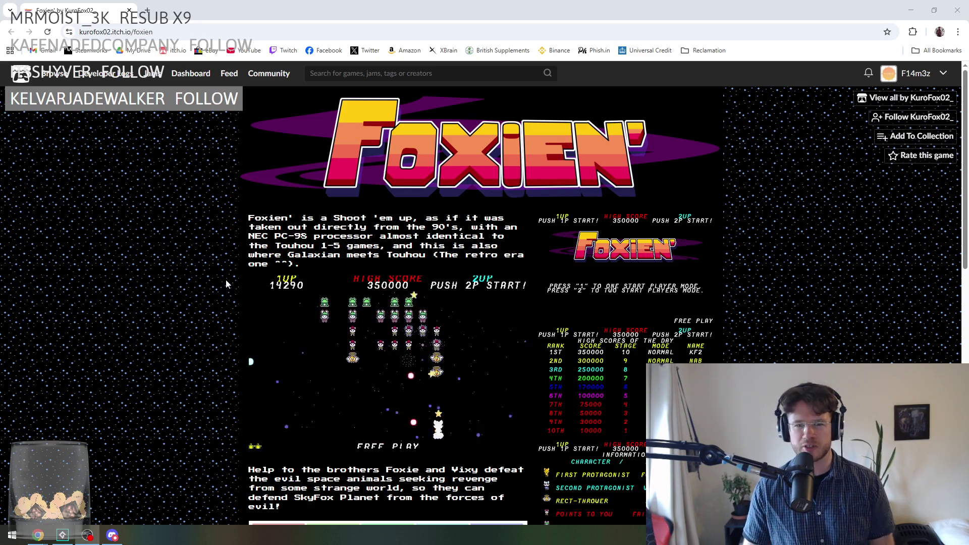
- Scroll down the Foxien' page and expand its More information details
{"action": "scroll", "coordinate": [226, 284], "scroll_direction": "down", "scroll_amount": 3}
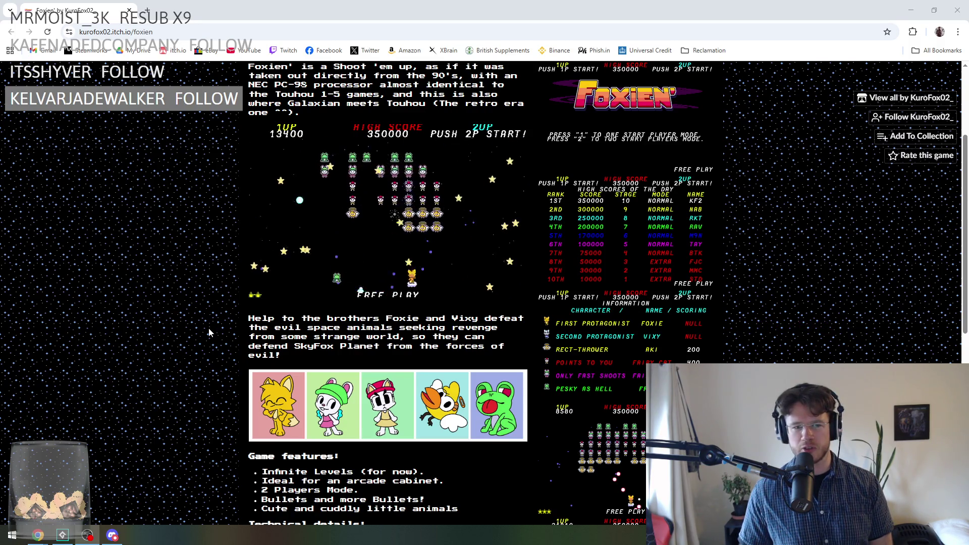
{"action": "scroll", "coordinate": [209, 331], "scroll_direction": "down", "scroll_amount": 1}
{"action": "scroll", "coordinate": [209, 332], "scroll_direction": "down", "scroll_amount": 1}
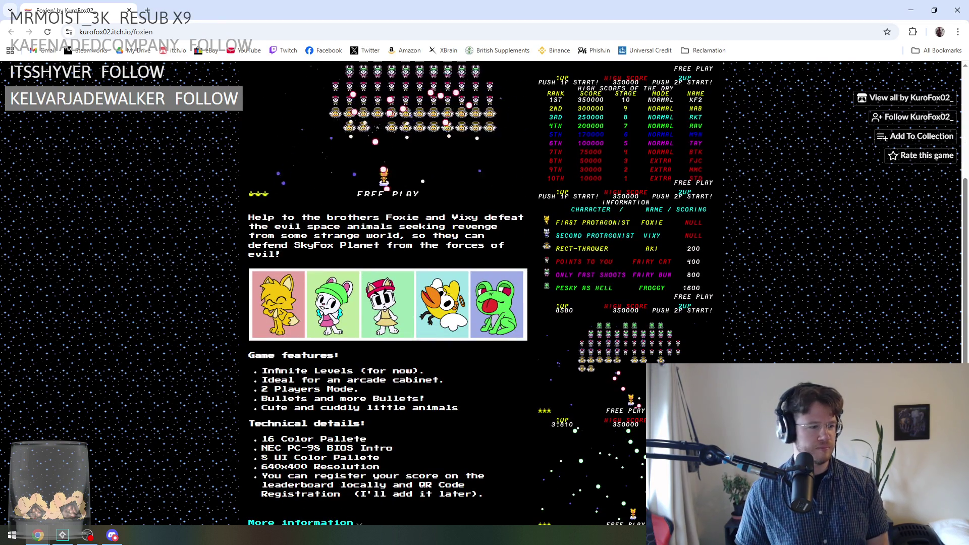
{"action": "scroll", "coordinate": [127, 175], "scroll_direction": "down", "scroll_amount": 2}
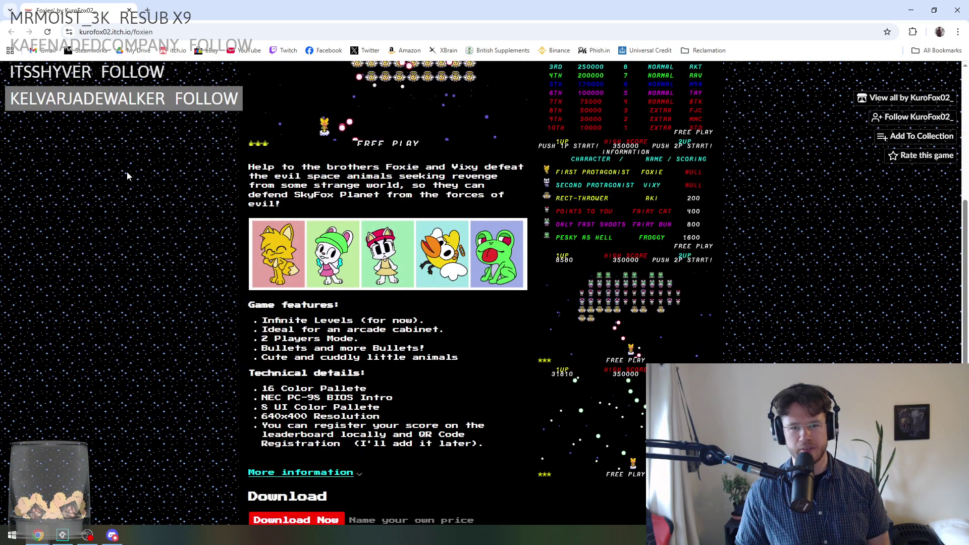
{"action": "scroll", "coordinate": [137, 174], "scroll_direction": "up", "scroll_amount": 5}
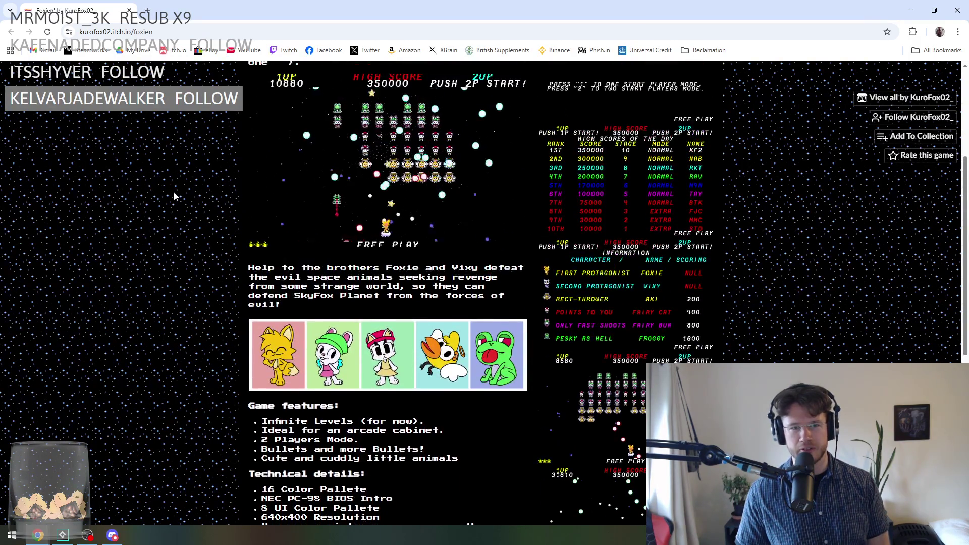
{"action": "scroll", "coordinate": [357, 239], "scroll_direction": "down", "scroll_amount": 5}
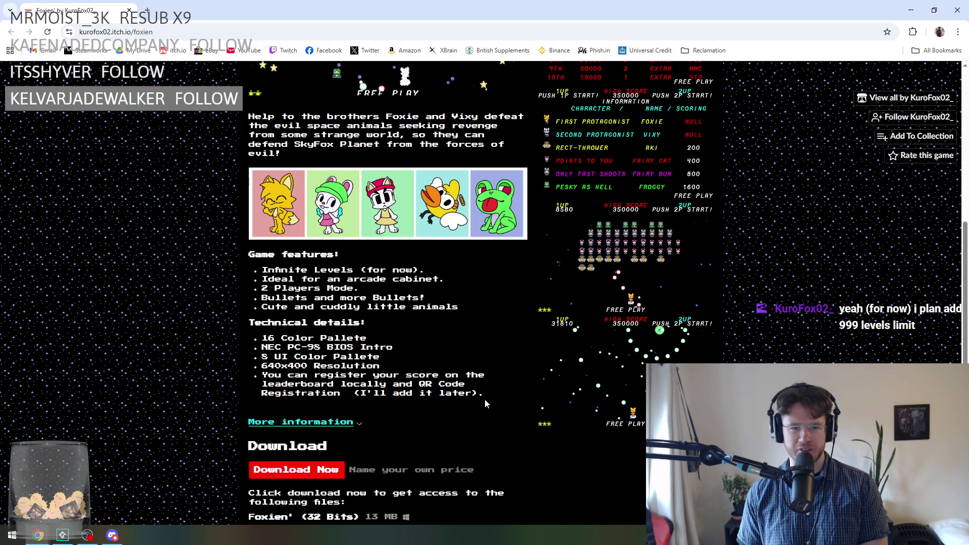
{"action": "left_click", "coordinate": [353, 423]}
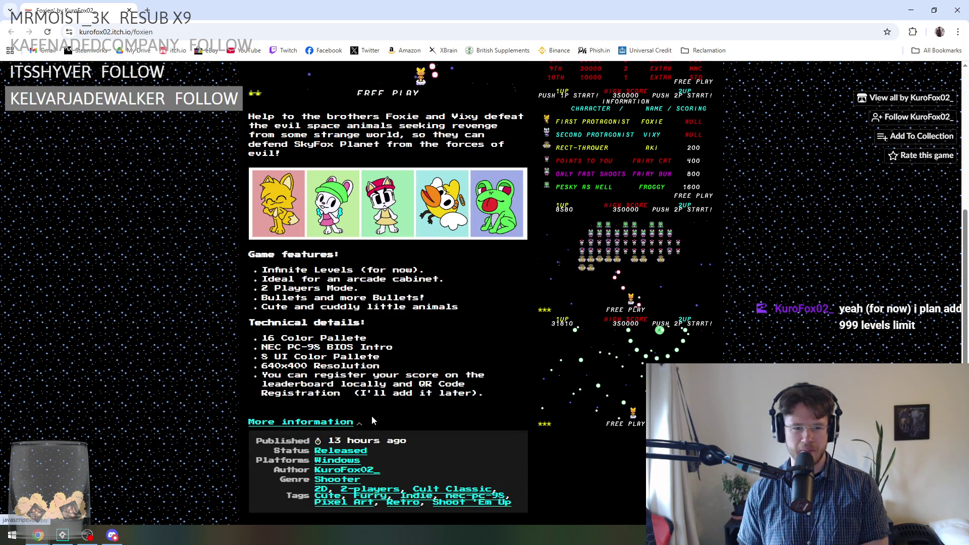
{"action": "scroll", "coordinate": [370, 419], "scroll_direction": "down", "scroll_amount": 2}
{"action": "scroll", "coordinate": [370, 421], "scroll_direction": "up", "scroll_amount": 7}
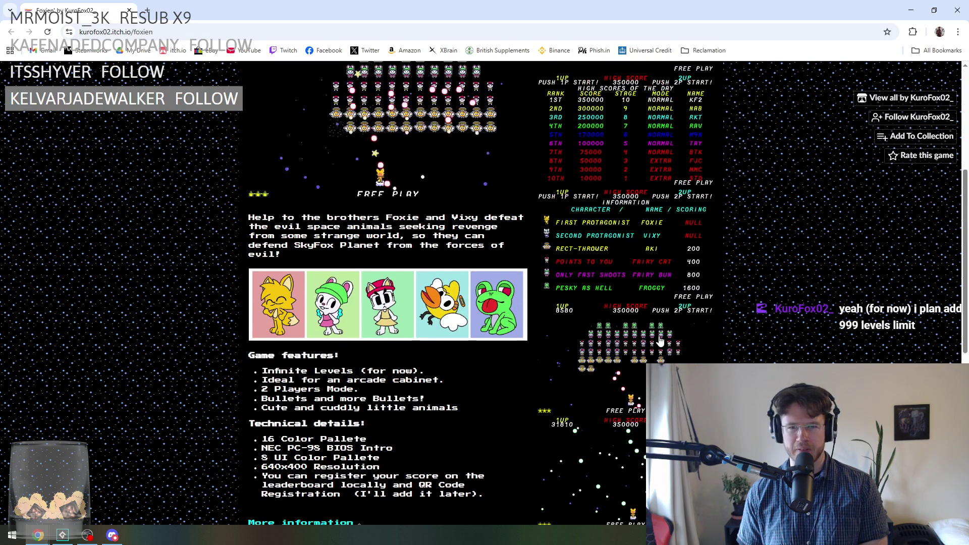
{"action": "left_click", "coordinate": [633, 258]}
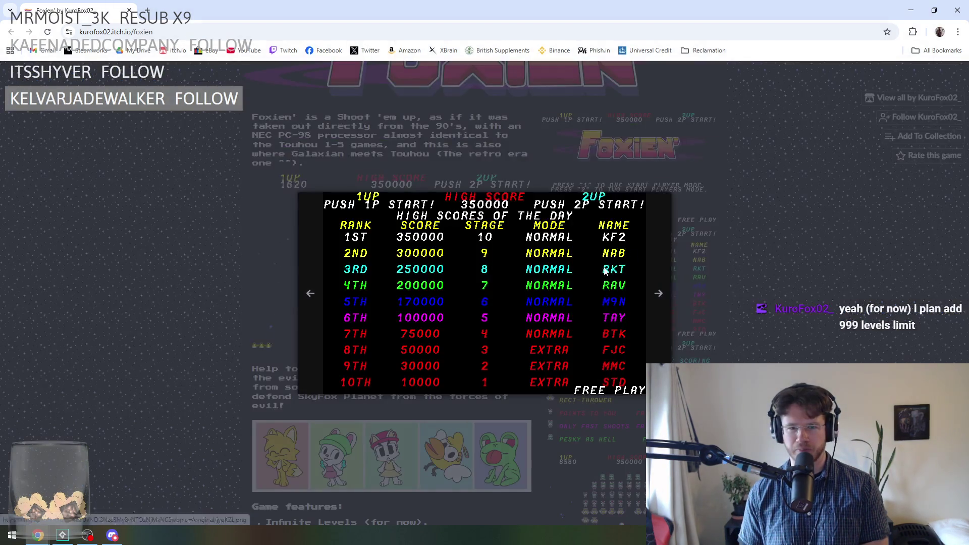
{"action": "left_click", "coordinate": [660, 295]}
{"action": "left_click", "coordinate": [660, 294]}
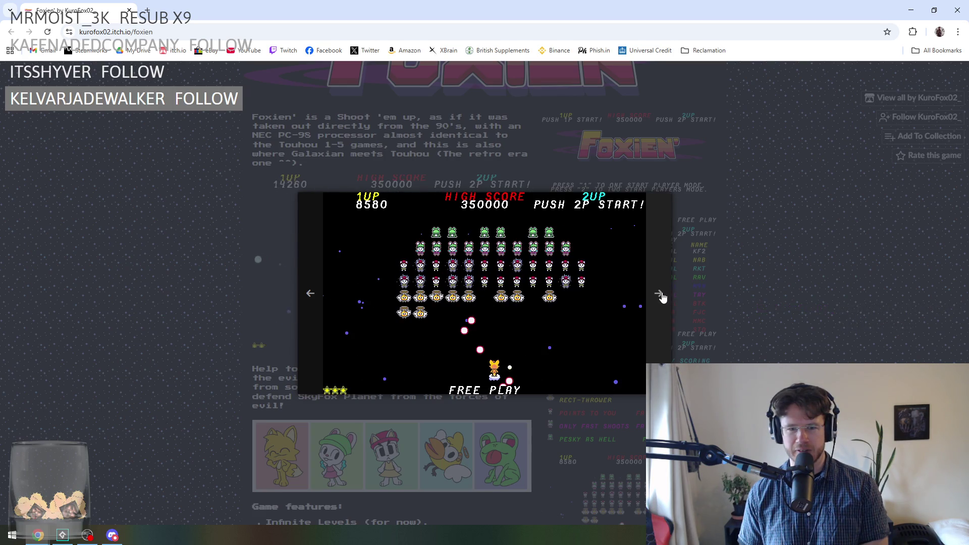
{"action": "left_click", "coordinate": [661, 296]}
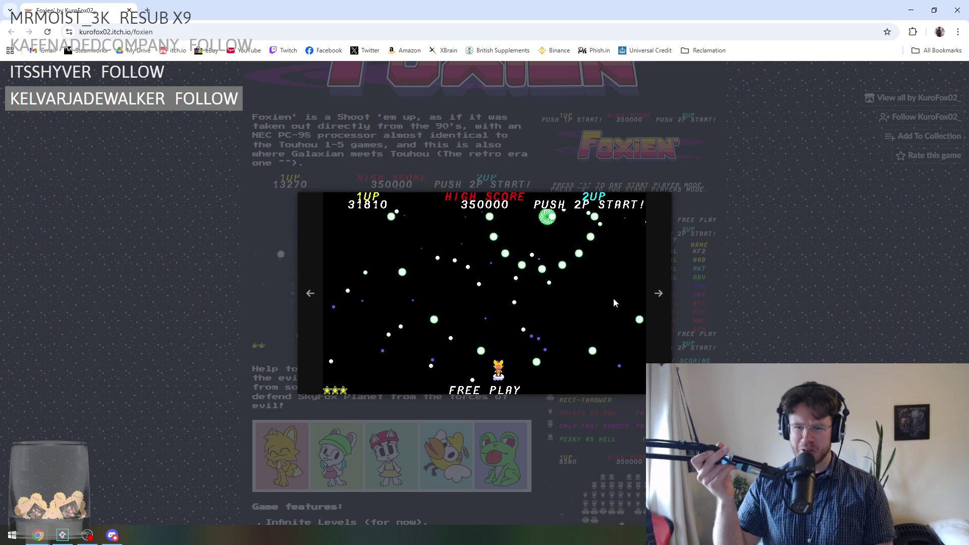
{"action": "left_click", "coordinate": [657, 297]}
{"action": "left_click", "coordinate": [183, 296]}
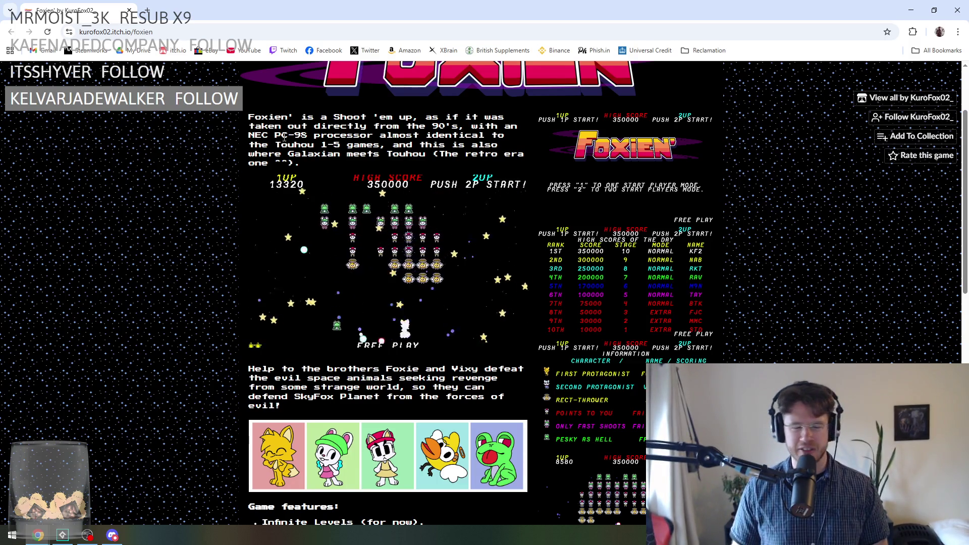
- Scroll the Foxien' page down to the comments and back up
{"action": "scroll", "coordinate": [195, 159], "scroll_direction": "up", "scroll_amount": 1}
{"action": "scroll", "coordinate": [195, 159], "scroll_direction": "down", "scroll_amount": 10}
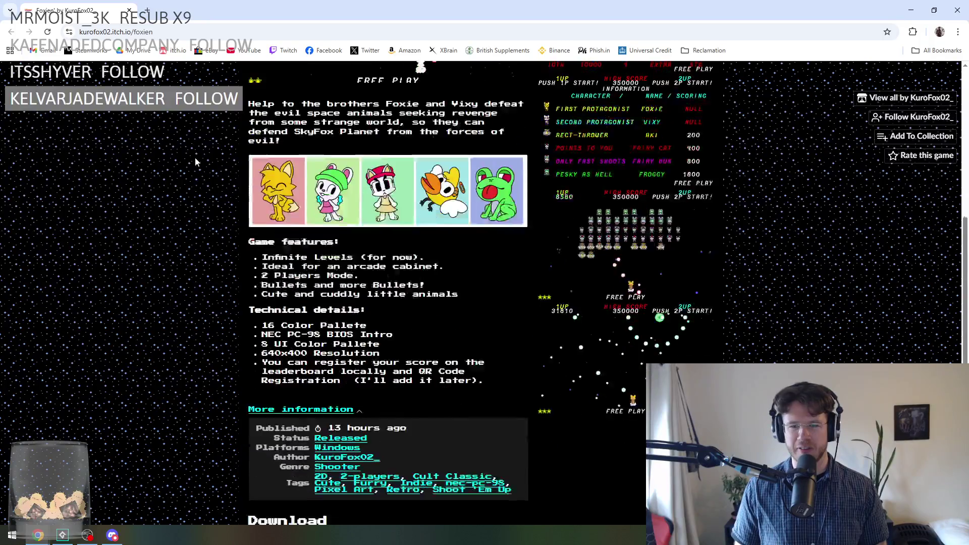
{"action": "scroll", "coordinate": [195, 159], "scroll_direction": "down", "scroll_amount": 2}
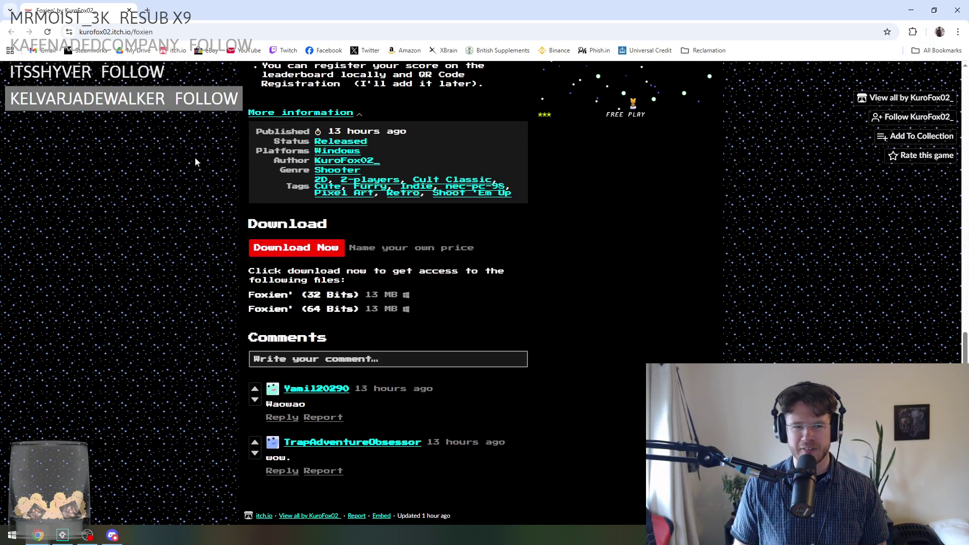
{"action": "scroll", "coordinate": [222, 159], "scroll_direction": "up", "scroll_amount": 15}
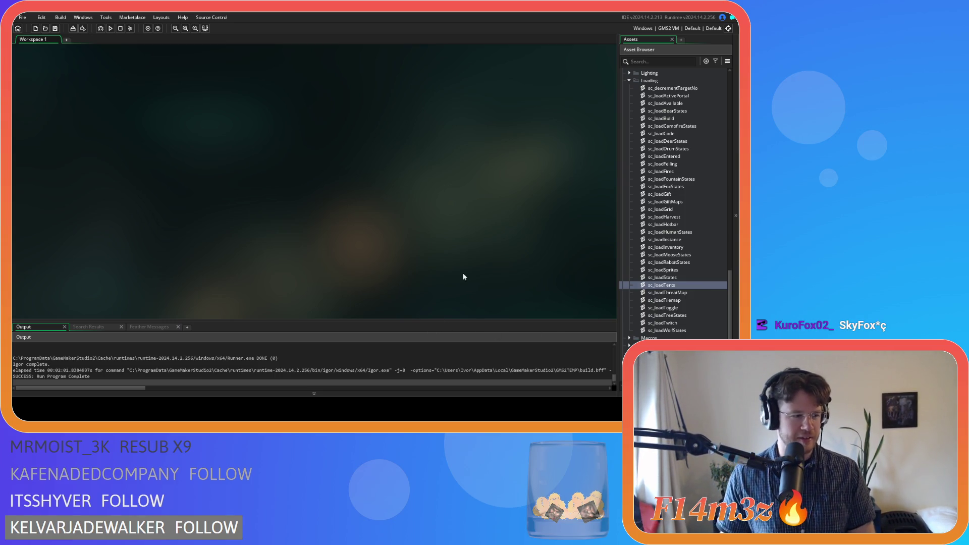
- Scroll through the Asset Browser and collapse the Loading scripts folder
{"action": "scroll", "coordinate": [655, 275], "scroll_direction": "down", "scroll_amount": 1}
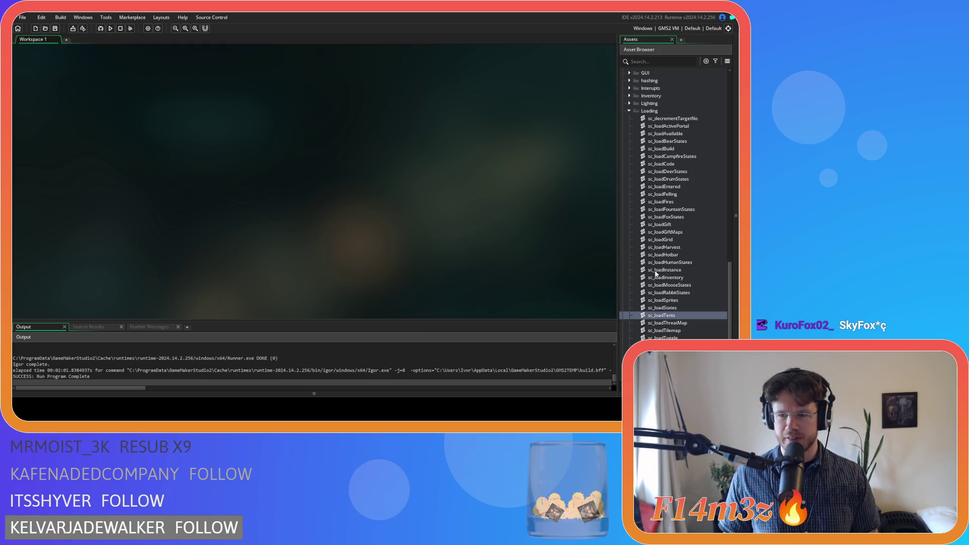
{"action": "scroll", "coordinate": [671, 258], "scroll_direction": "up", "scroll_amount": 5}
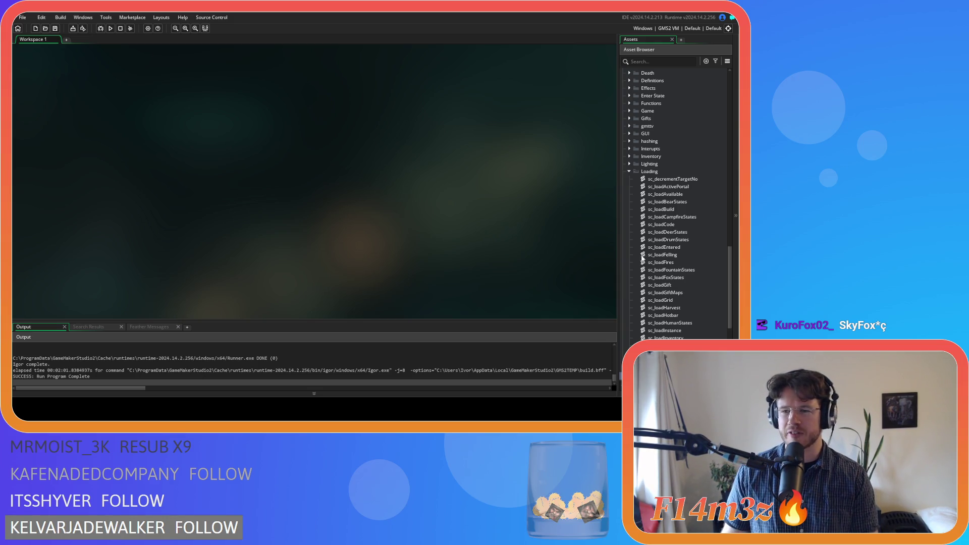
{"action": "scroll", "coordinate": [646, 255], "scroll_direction": "down", "scroll_amount": 2}
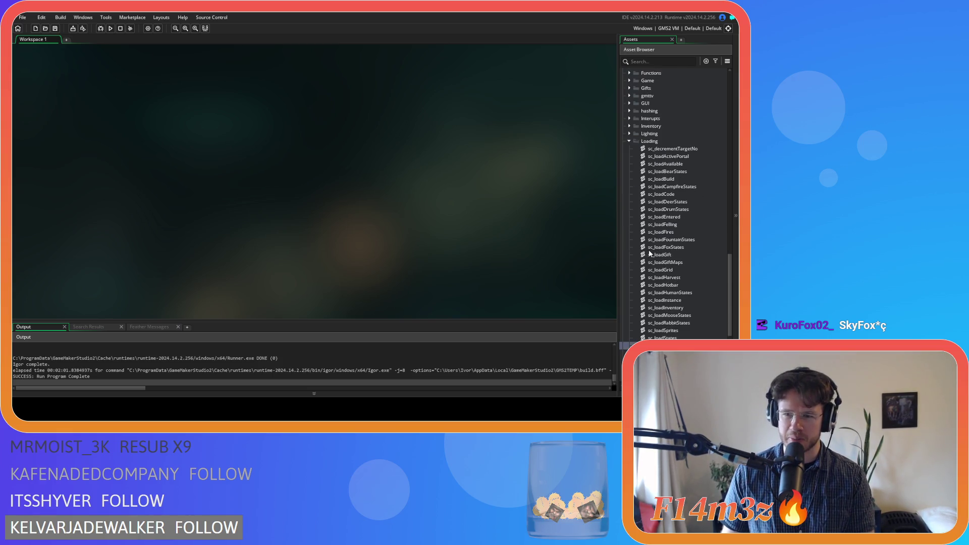
{"action": "scroll", "coordinate": [650, 254], "scroll_direction": "up", "scroll_amount": 10}
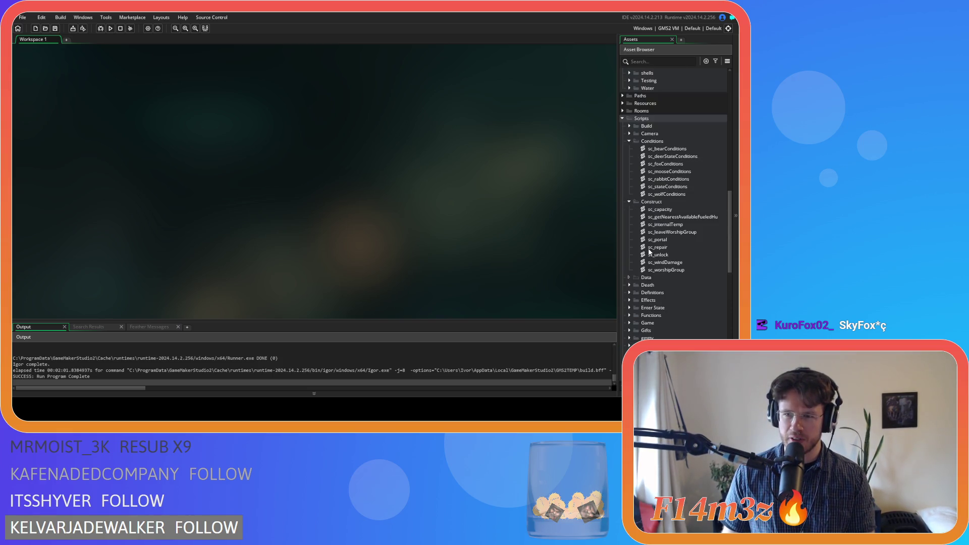
{"action": "scroll", "coordinate": [642, 254], "scroll_direction": "down", "scroll_amount": 10}
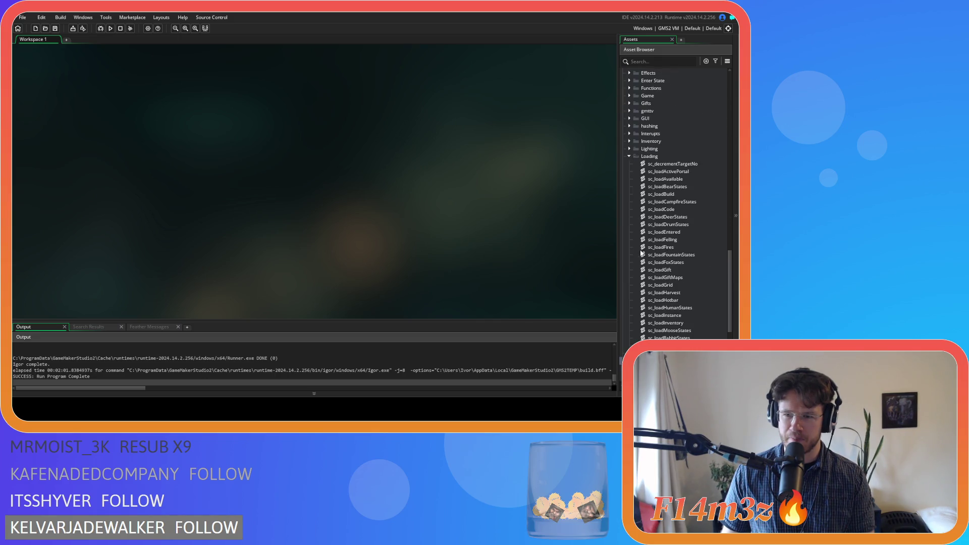
{"action": "scroll", "coordinate": [641, 254], "scroll_direction": "down", "scroll_amount": 3}
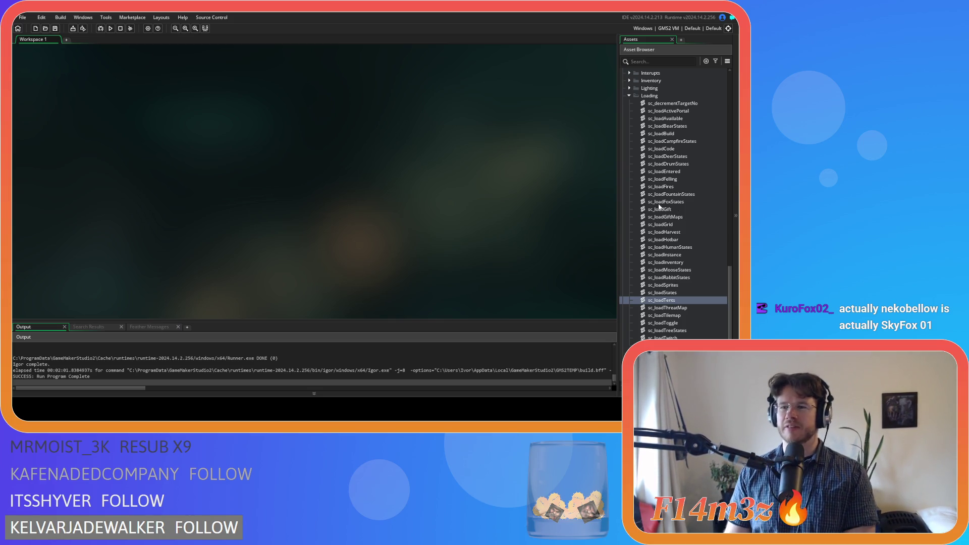
{"action": "scroll", "coordinate": [657, 211], "scroll_direction": "up", "scroll_amount": 3}
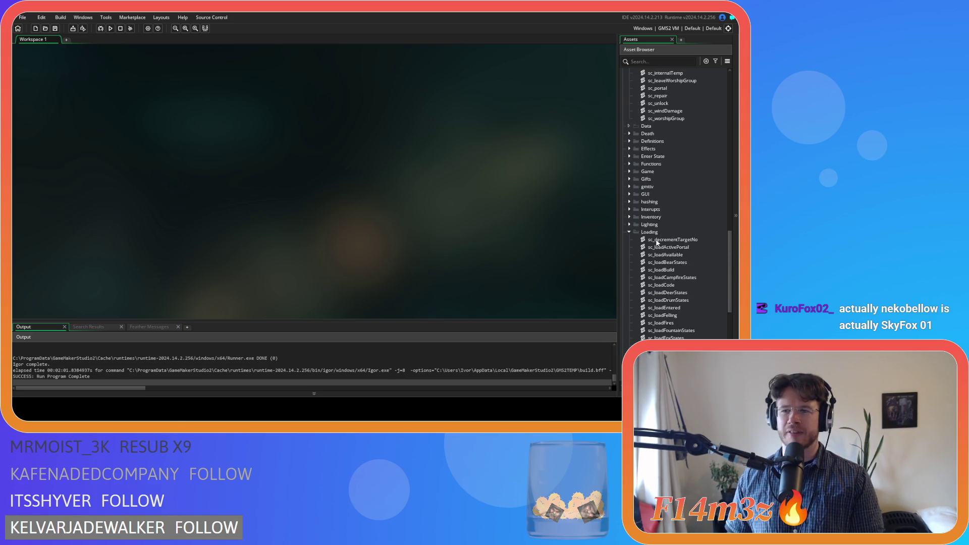
{"action": "scroll", "coordinate": [659, 260], "scroll_direction": "down", "scroll_amount": 4}
{"action": "scroll", "coordinate": [661, 261], "scroll_direction": "up", "scroll_amount": 1}
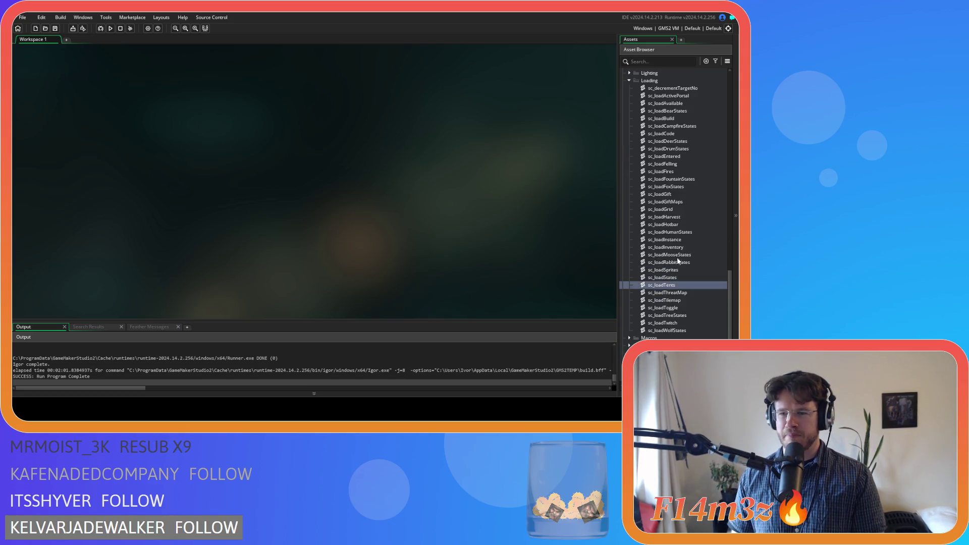
{"action": "scroll", "coordinate": [682, 253], "scroll_direction": "up", "scroll_amount": 2}
{"action": "left_click", "coordinate": [687, 218]}
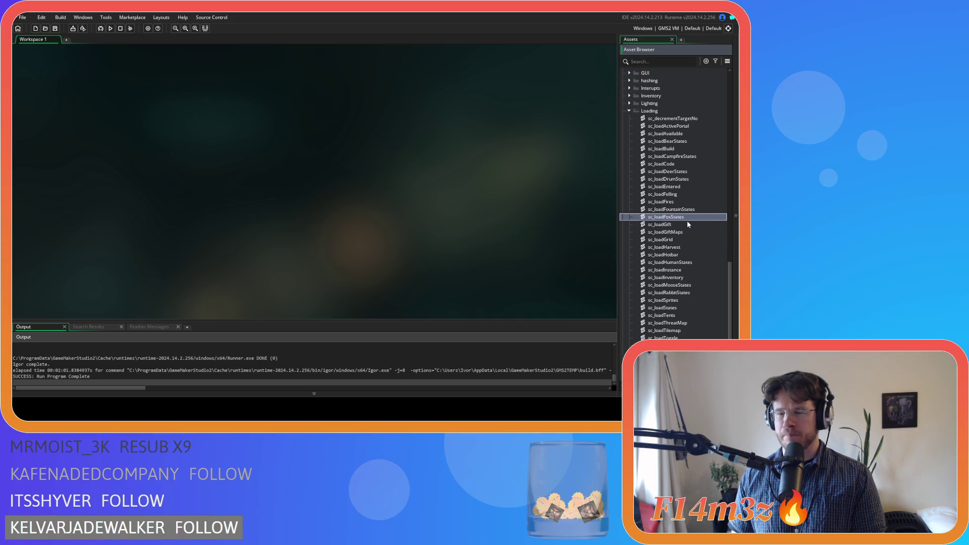
{"action": "scroll", "coordinate": [686, 220], "scroll_direction": "up", "scroll_amount": 4}
{"action": "left_click", "coordinate": [630, 218]}
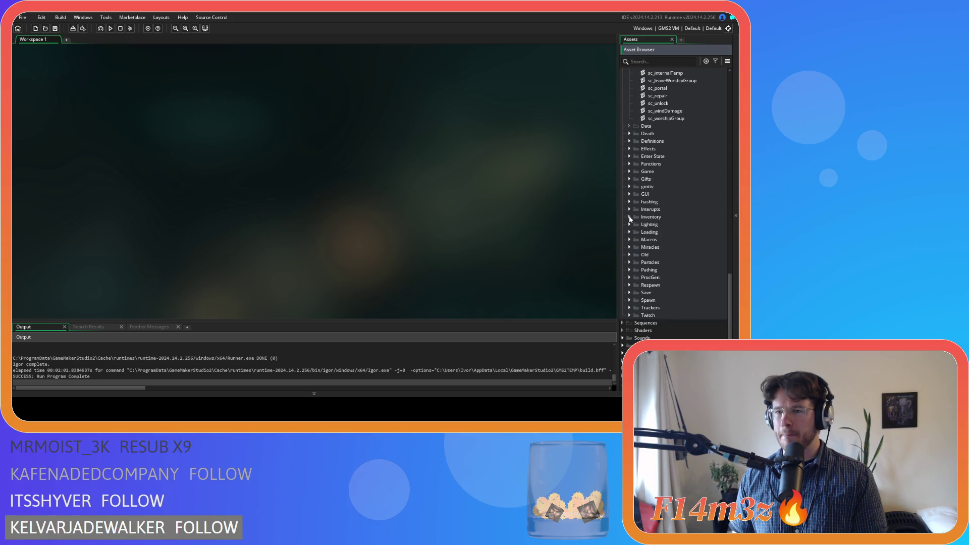
- Collapse the Construct and Conditions folders, expand the Game folder, and step through its scripts
{"action": "scroll", "coordinate": [634, 220], "scroll_direction": "up", "scroll_amount": 6}
{"action": "left_click", "coordinate": [629, 157]}
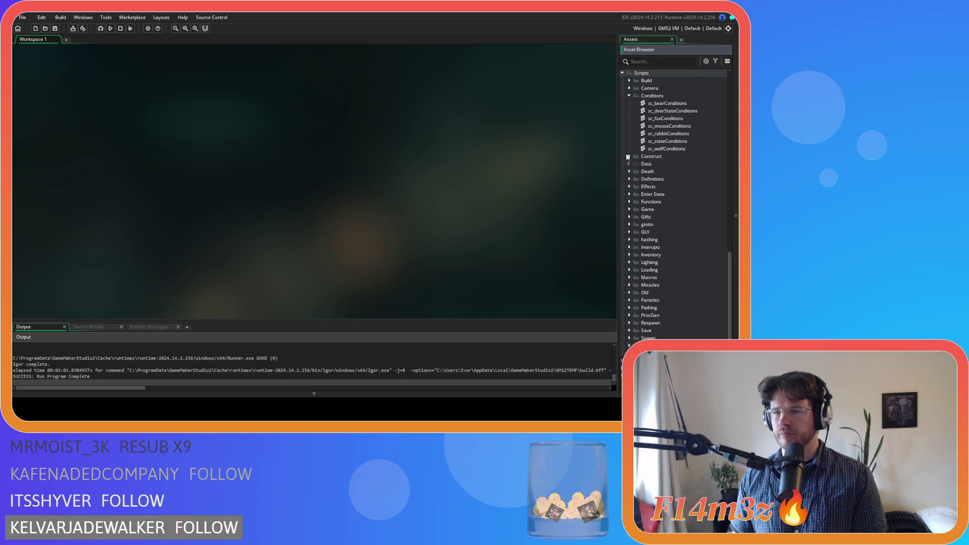
{"action": "left_click", "coordinate": [630, 96]}
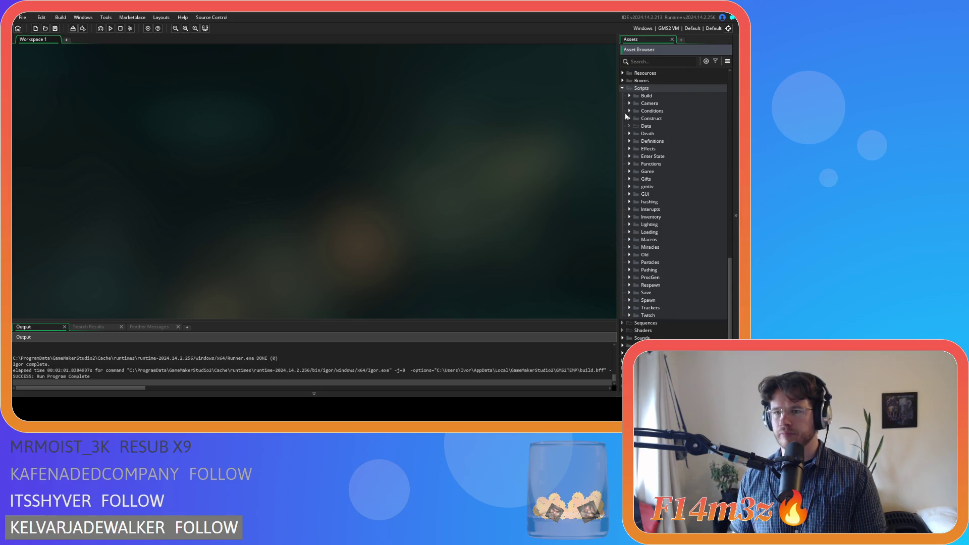
{"action": "left_click", "coordinate": [630, 171]}
{"action": "scroll", "coordinate": [661, 218], "scroll_direction": "down", "scroll_amount": 2}
{"action": "left_click", "coordinate": [697, 202]}
{"action": "key", "text": "Down"}
{"action": "key", "text": "Down"}
{"action": "key", "text": "Down"}
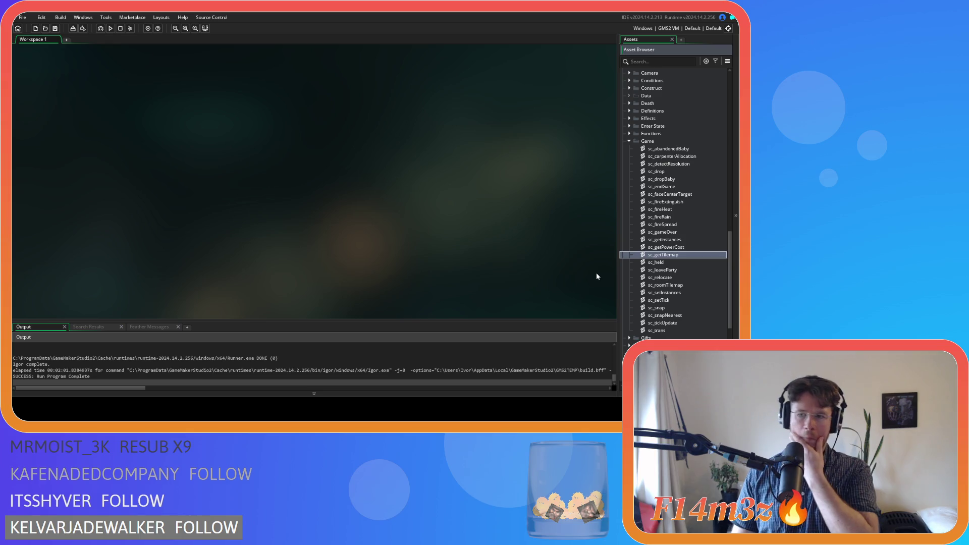
- Open sc_fireHeat and step through its with(ob_human) conditions on lines 6–11
{"action": "double_click", "coordinate": [674, 211]}
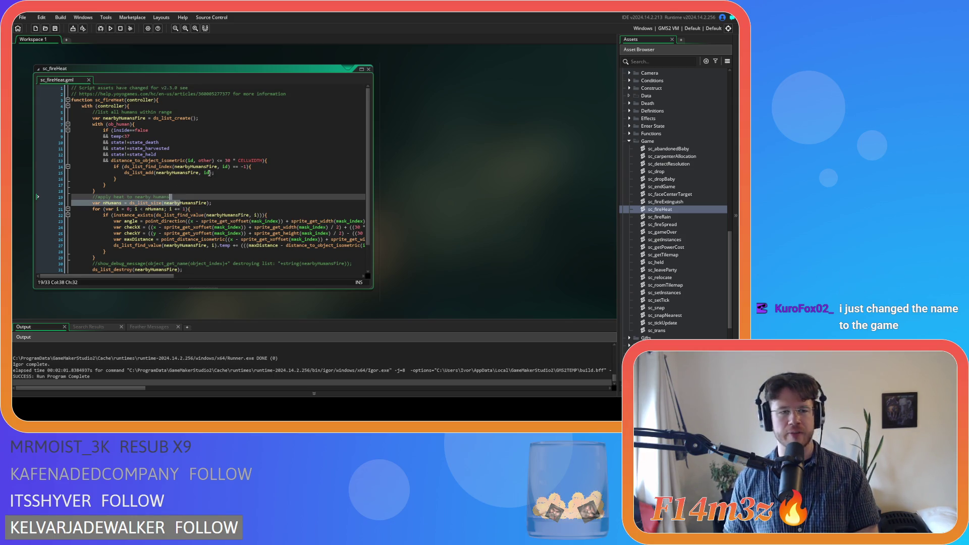
{"action": "left_click", "coordinate": [184, 146]}
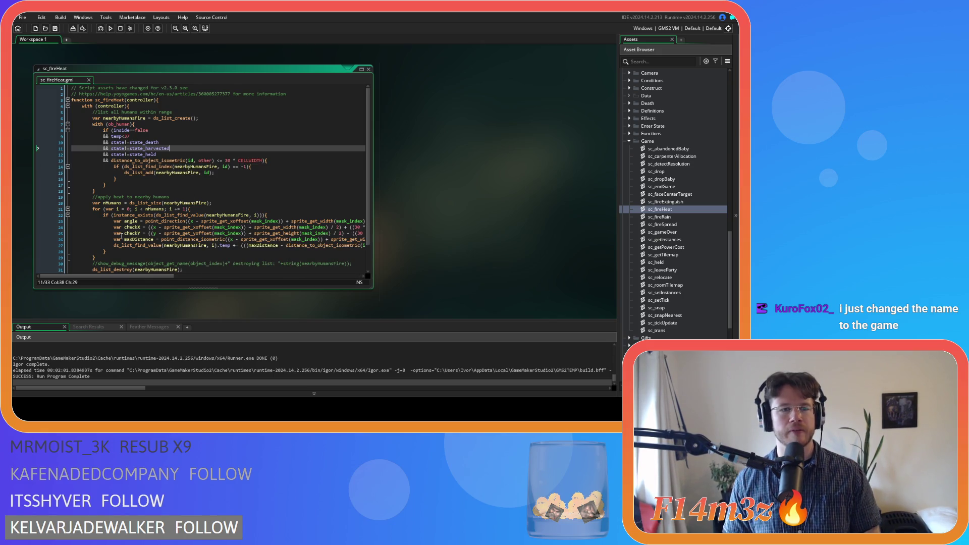
{"action": "left_click", "coordinate": [172, 132]}
{"action": "left_click", "coordinate": [186, 125]}
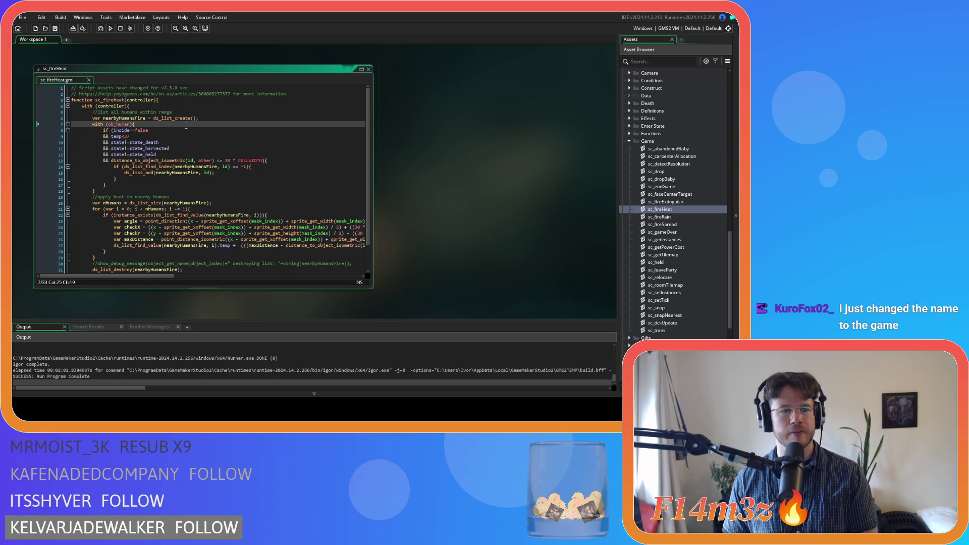
{"action": "left_click", "coordinate": [215, 119]}
{"action": "scroll", "coordinate": [211, 133], "scroll_direction": "down", "scroll_amount": 2}
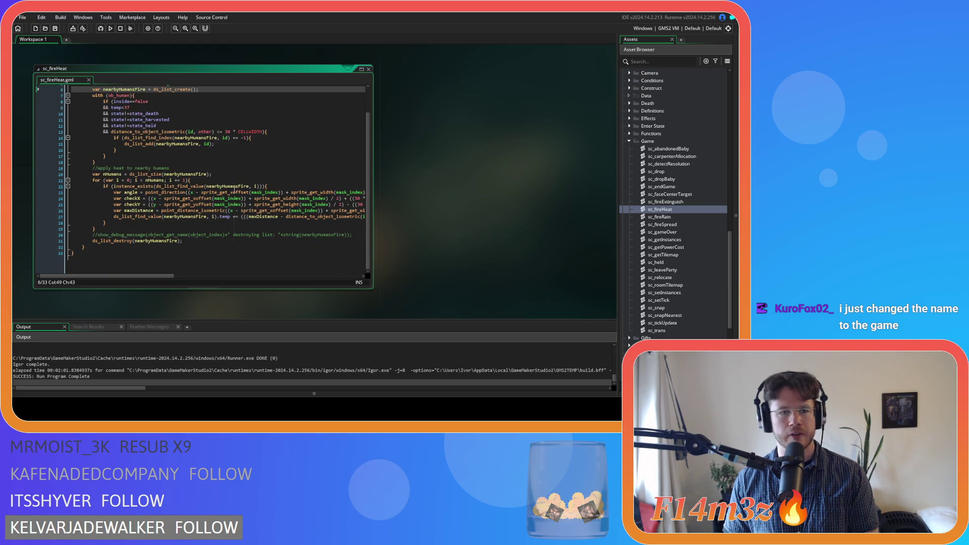
{"action": "scroll", "coordinate": [239, 191], "scroll_direction": "up", "scroll_amount": 1}
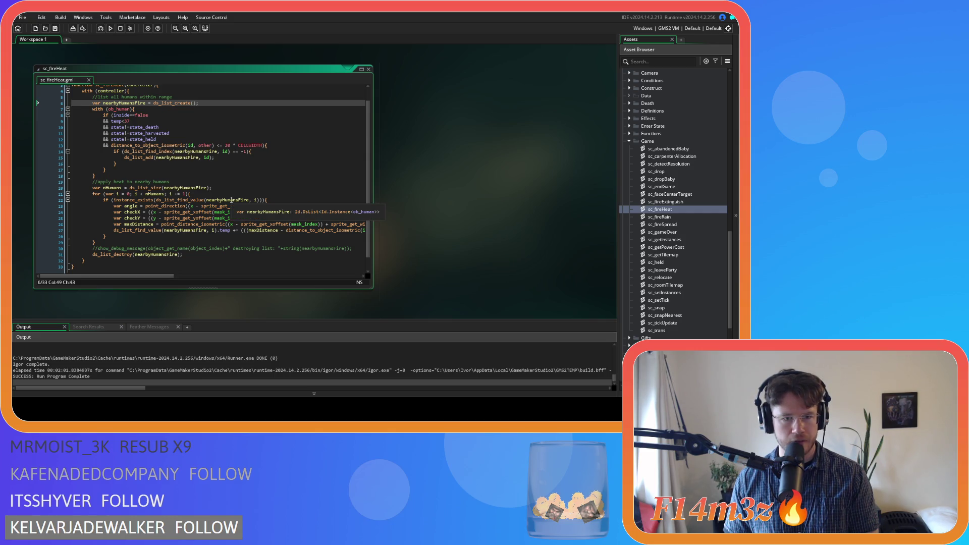
{"action": "scroll", "coordinate": [231, 200], "scroll_direction": "up", "scroll_amount": 1}
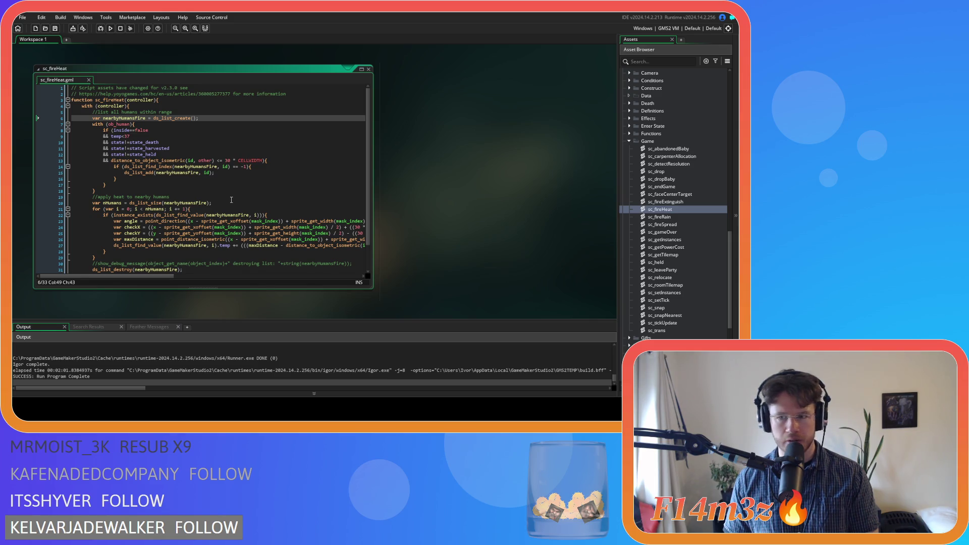
{"action": "scroll", "coordinate": [231, 200], "scroll_direction": "down", "scroll_amount": 1}
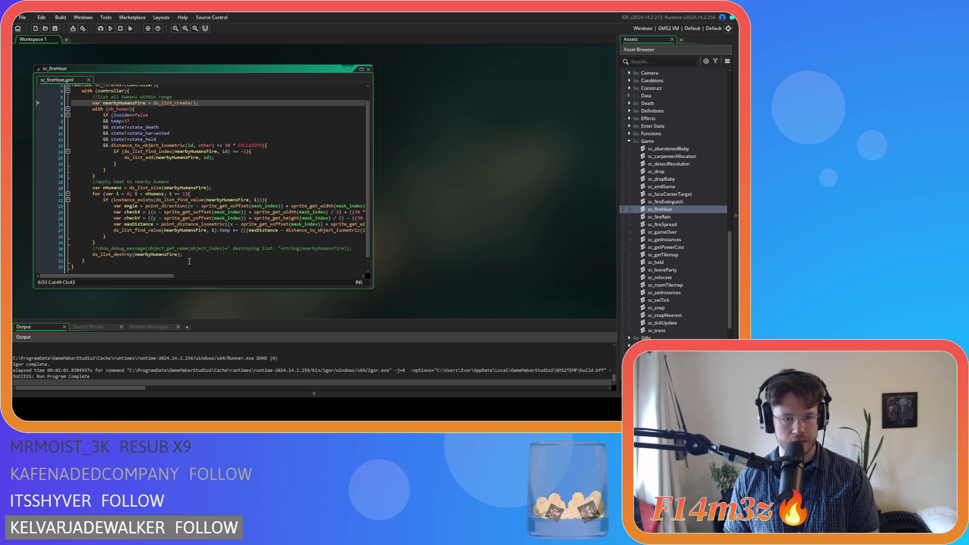
{"action": "scroll", "coordinate": [189, 261], "scroll_direction": "up", "scroll_amount": 1}
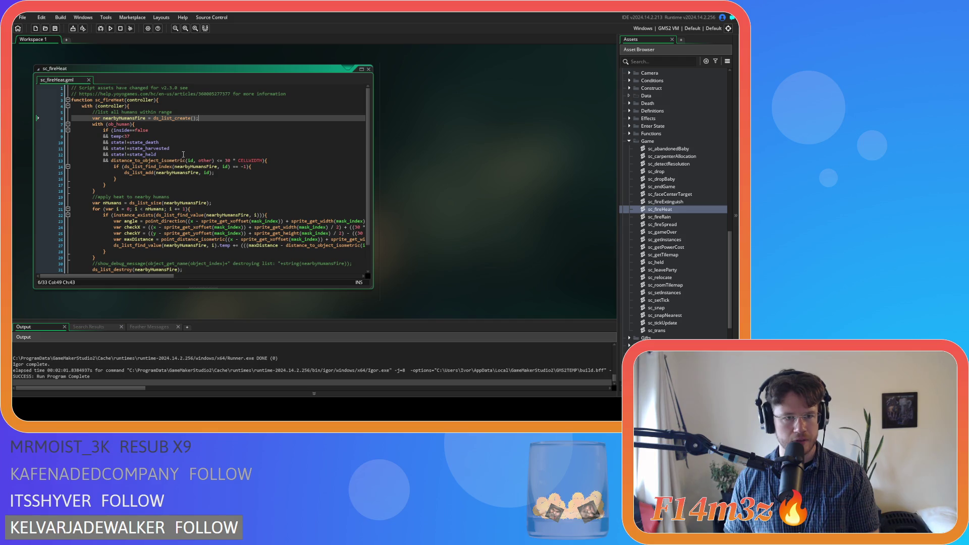
- Review the human filter on lines 8–13 and the apply-heat code, then run the game with F5
{"action": "left_click", "coordinate": [183, 154]}
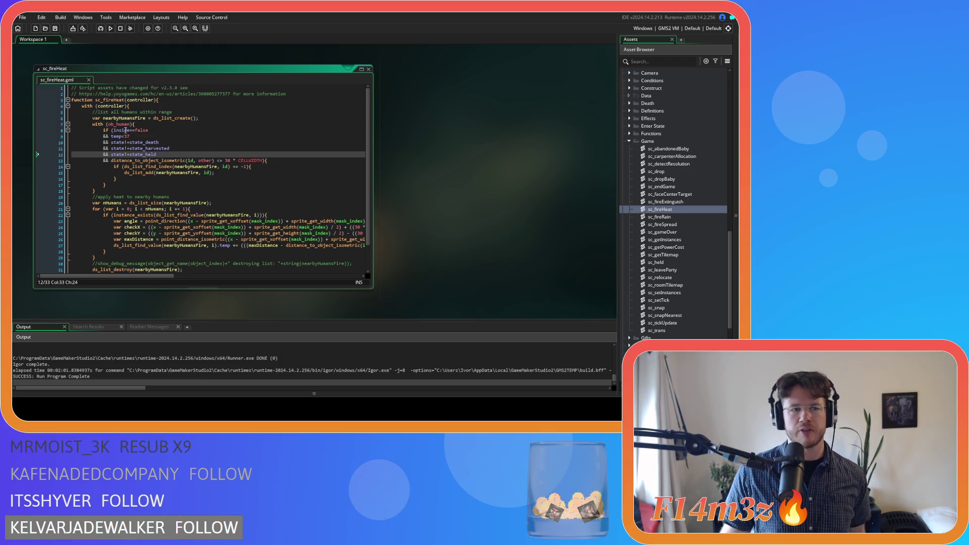
{"action": "left_click_drag", "start_coordinate": [126, 130], "coordinate": [159, 163]}
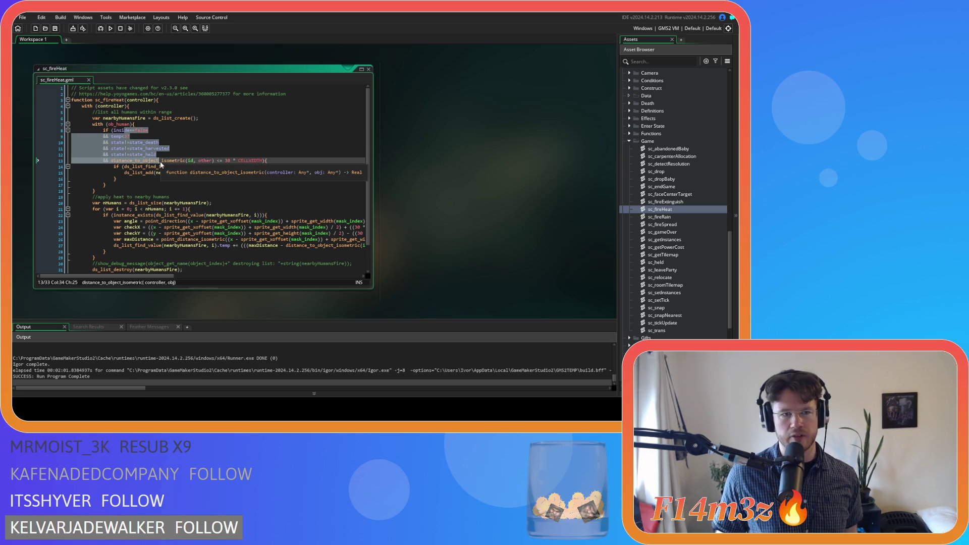
{"action": "left_click", "coordinate": [224, 175]}
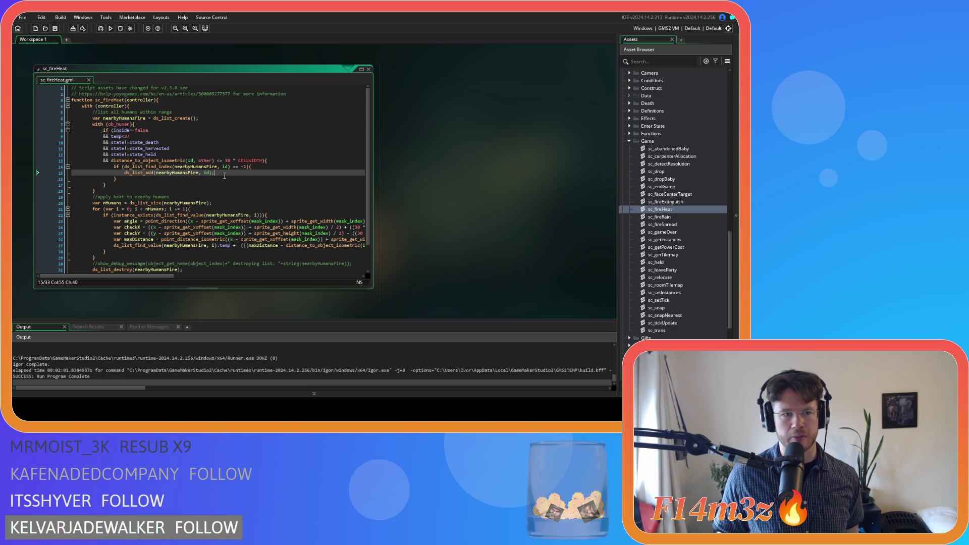
{"action": "scroll", "coordinate": [224, 175], "scroll_direction": "down", "scroll_amount": 1}
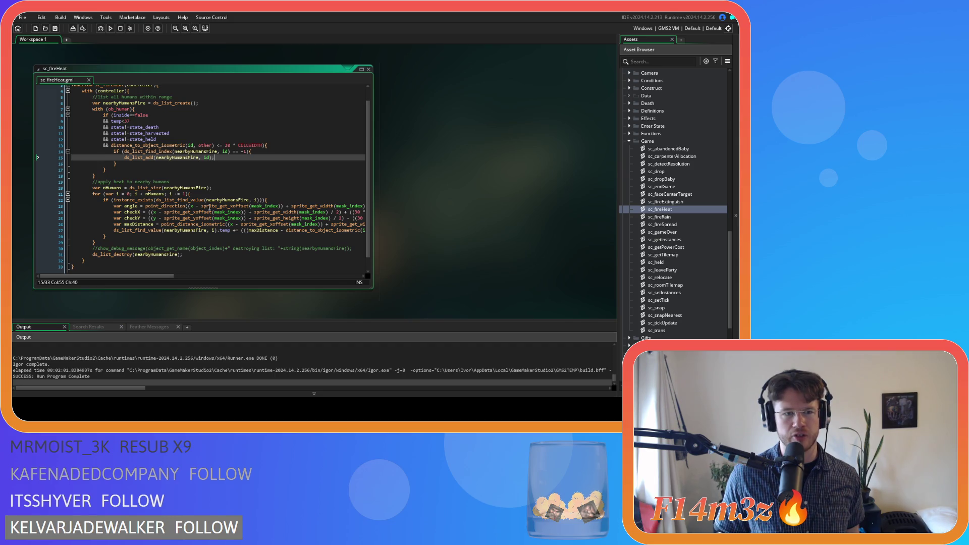
{"action": "left_click", "coordinate": [241, 182]}
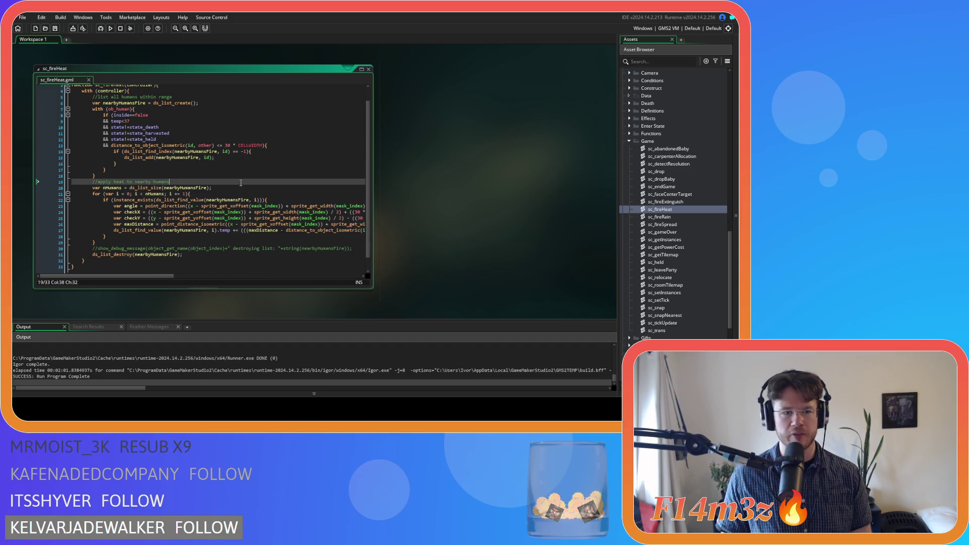
{"action": "key", "text": "F5"}
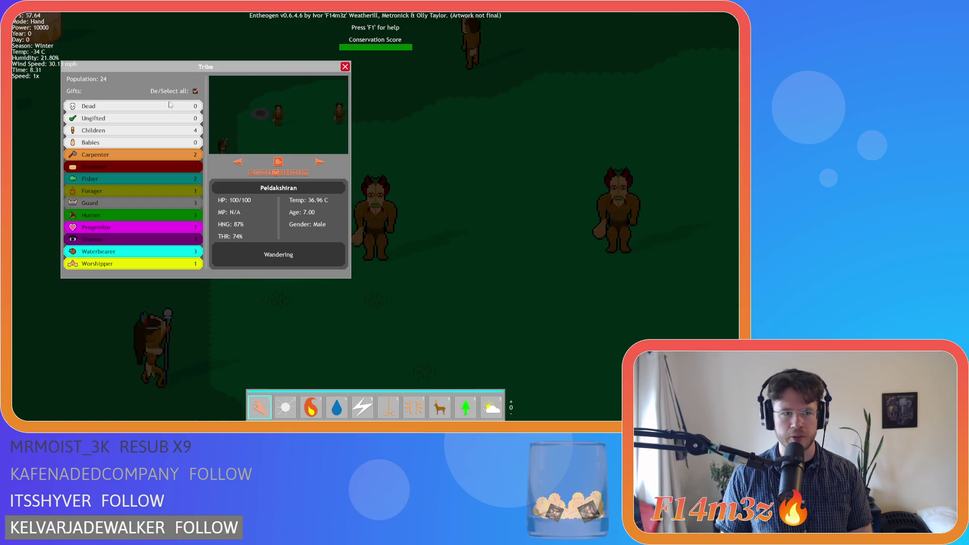
- With the Fire power, set a tribesman alight and drop three fireballs beside him
{"action": "mouse_move", "coordinate": [201, 91]}
{"action": "left_mouse_down"}
{"action": "mouse_move", "coordinate": [152, 112]}
{"action": "mouse_move", "coordinate": [153, 127]}
{"action": "left_mouse_up"}
{"action": "key", "text": "3"}
{"action": "left_click", "coordinate": [388, 241]}
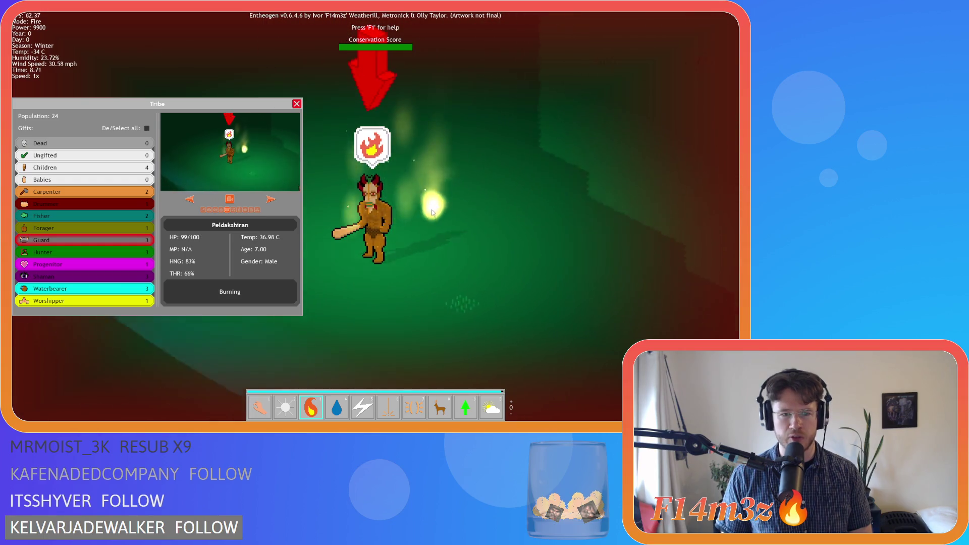
{"action": "left_click", "coordinate": [472, 160]}
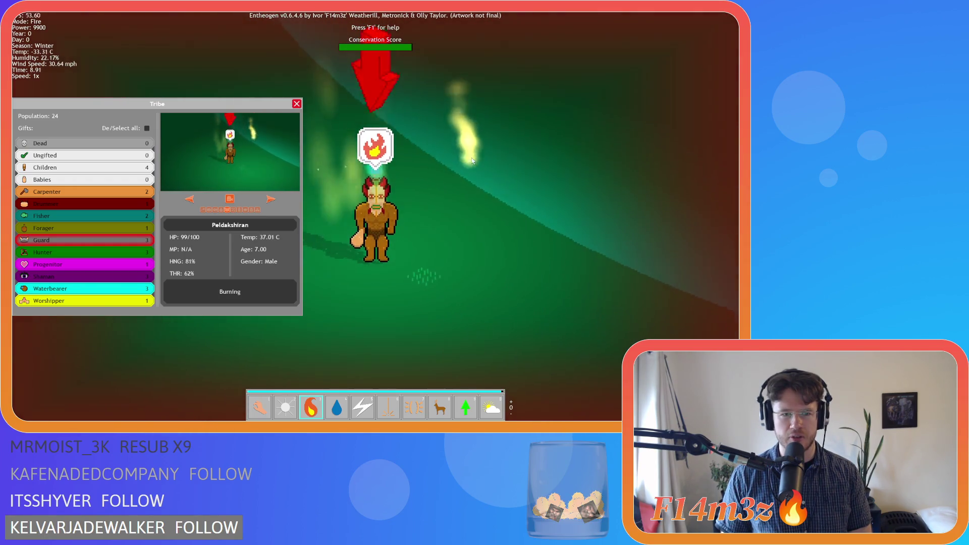
{"action": "left_click", "coordinate": [472, 160]}
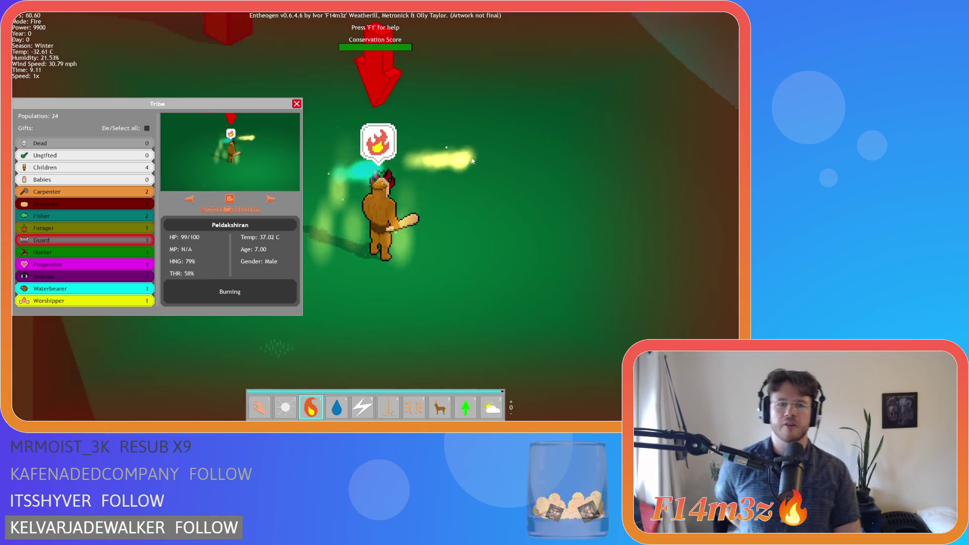
{"action": "left_click", "coordinate": [472, 160]}
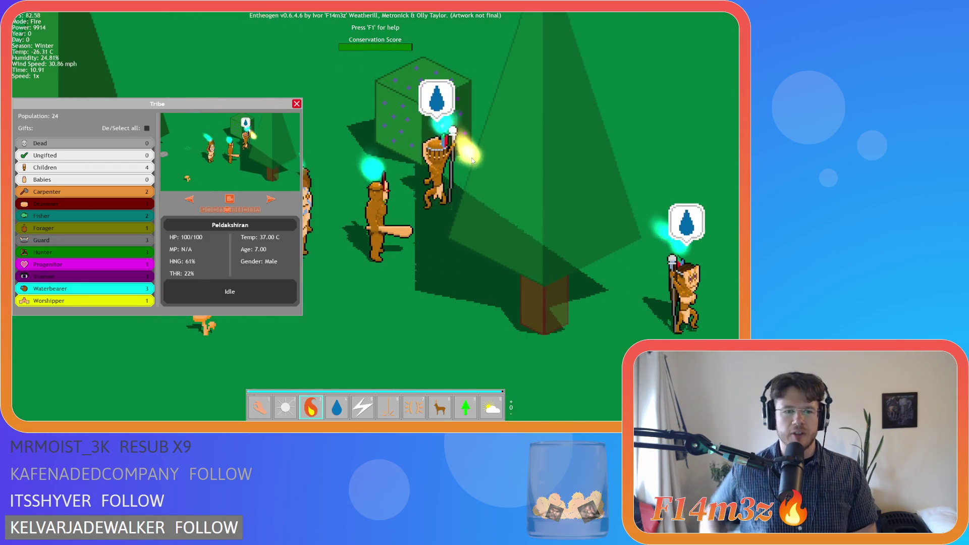
- Switch to Hand mode, close the Tribe panel, and quit the game with Y
{"action": "key", "text": "1"}
{"action": "key", "text": "Escape"}
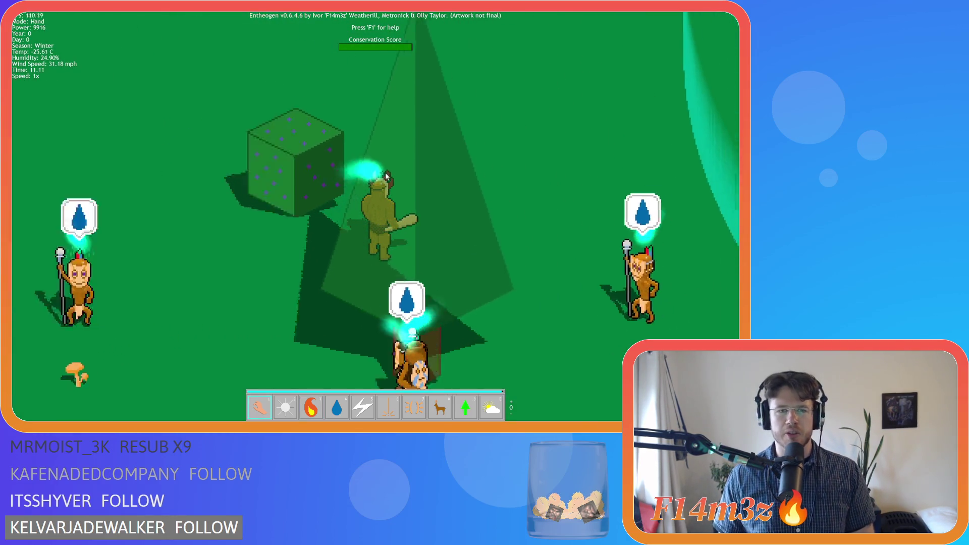
{"action": "key", "text": "Escape"}
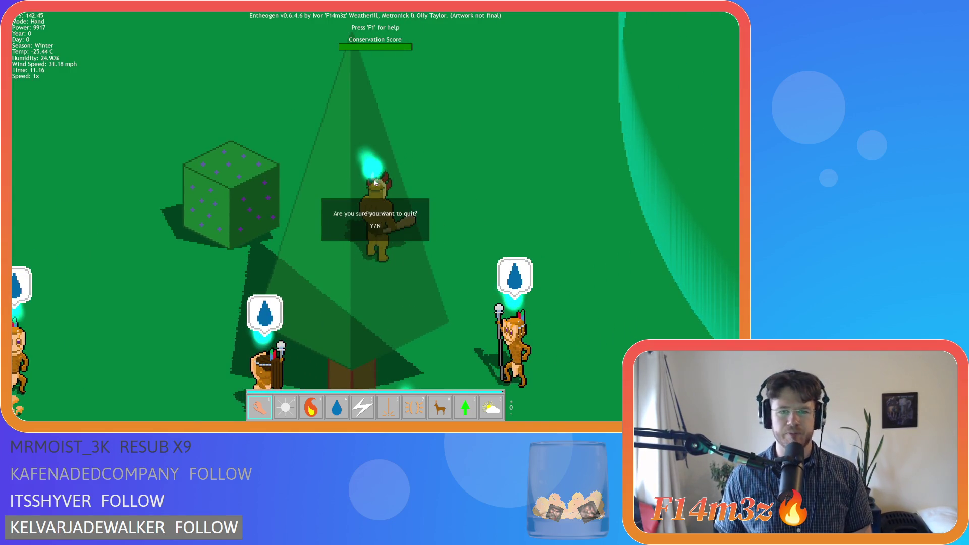
{"action": "key", "text": "y"}
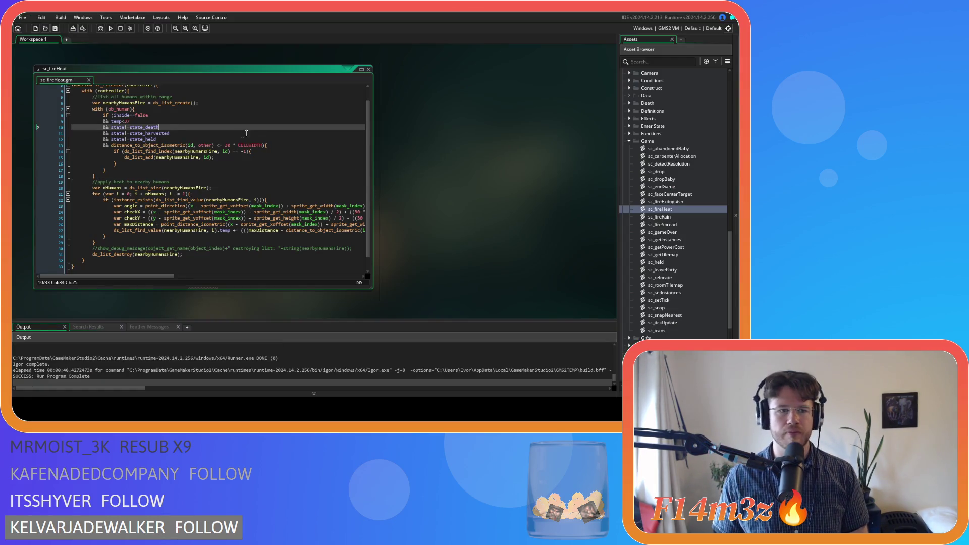
- Move inside==false to its own line after '&&' and insert id!=other.id right after 'if ('
{"action": "left_click", "coordinate": [113, 115]}
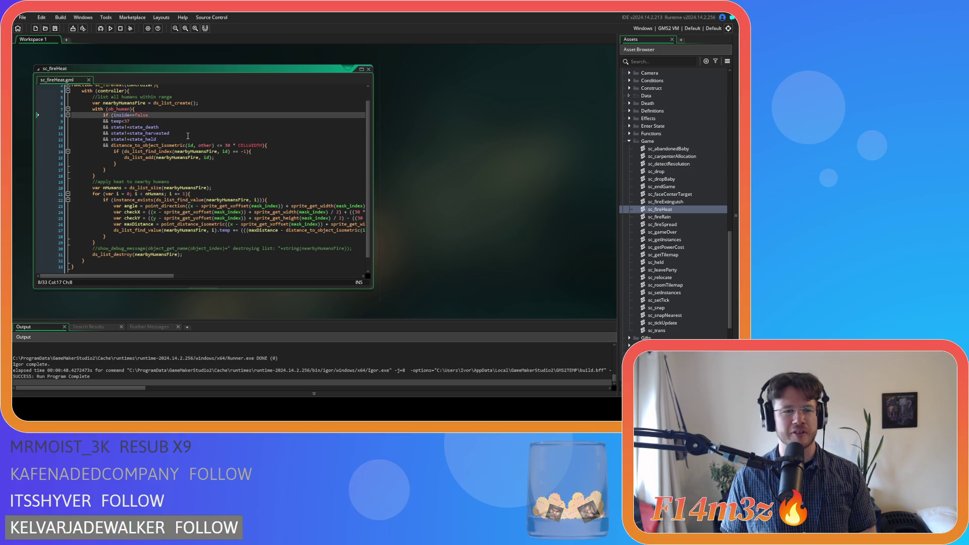
{"action": "key", "text": "Return"}
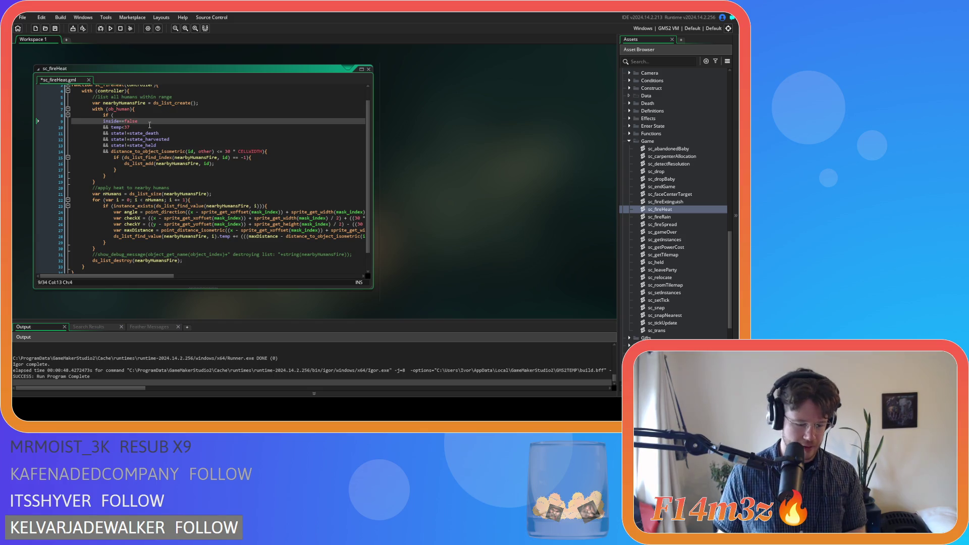
{"action": "type", "text": "&&"}
{"action": "key", "text": "Up"}
{"action": "key", "text": "End"}
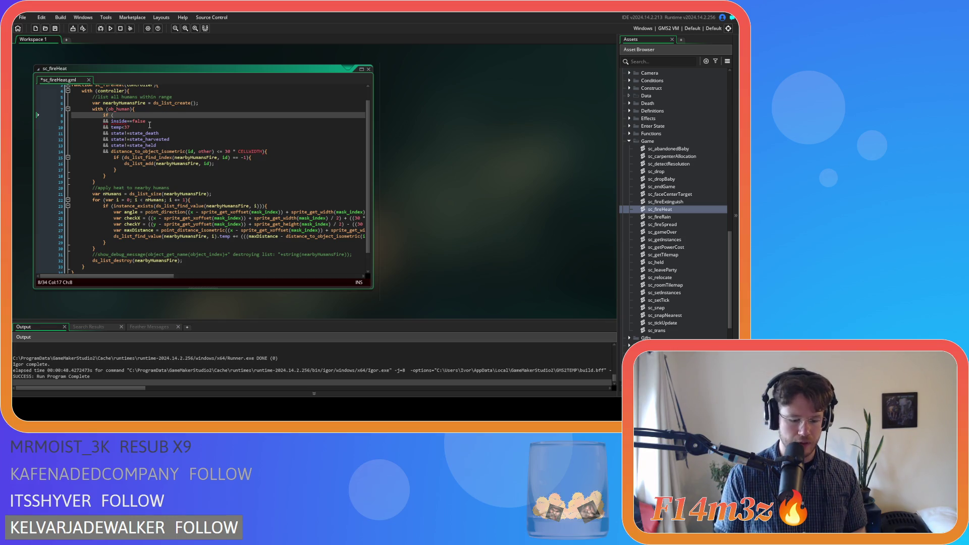
{"action": "type", "text": "id!=other.id"}
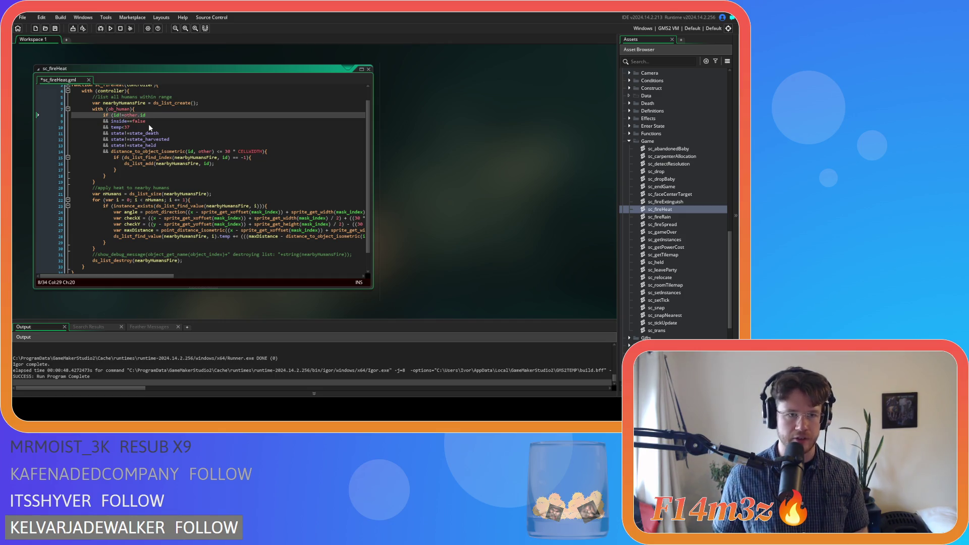
- Save sc_fireHeat and scroll through the updated human filter
{"action": "left_click", "coordinate": [153, 123]}
{"action": "key", "text": "ctrl+s"}
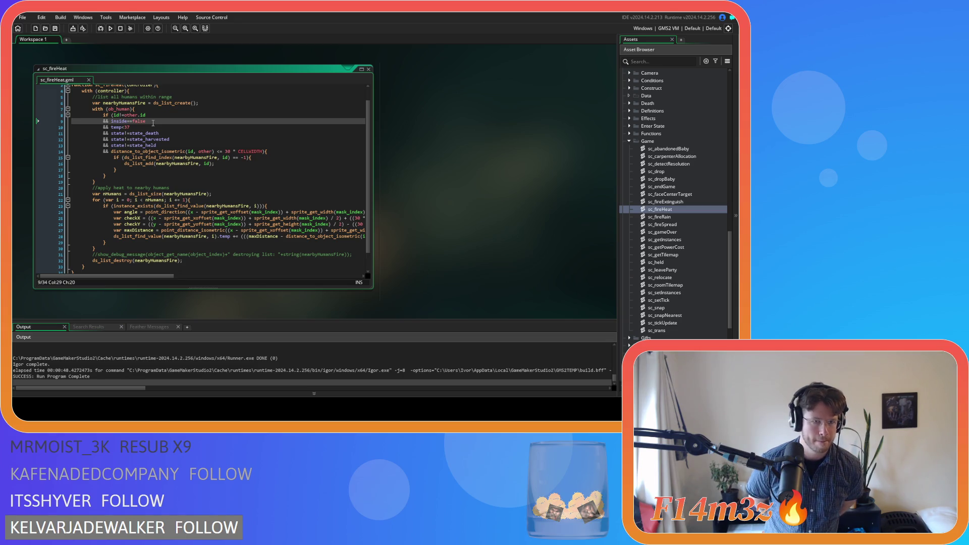
{"action": "scroll", "coordinate": [153, 123], "scroll_direction": "up", "scroll_amount": 1}
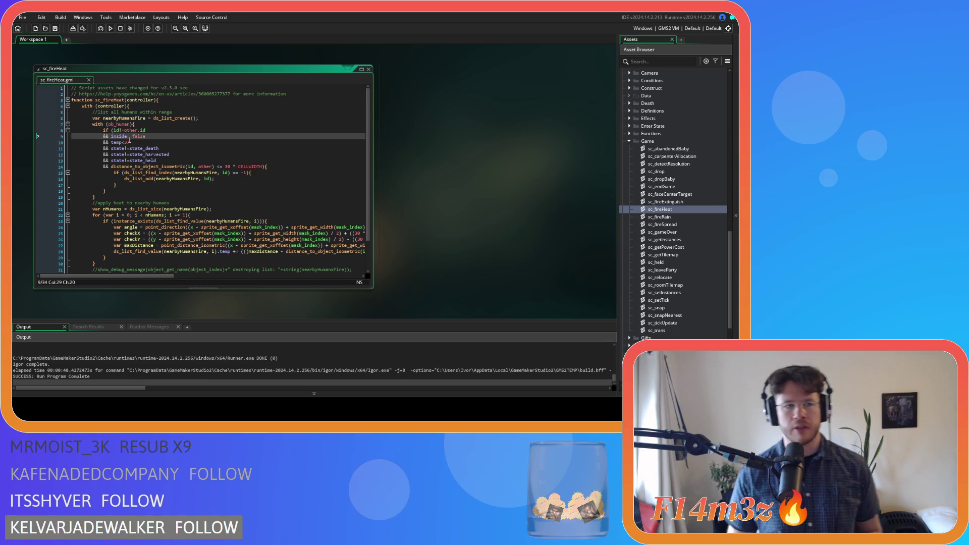
{"action": "scroll", "coordinate": [166, 151], "scroll_direction": "down", "scroll_amount": 2}
{"action": "scroll", "coordinate": [182, 186], "scroll_direction": "up", "scroll_amount": 2}
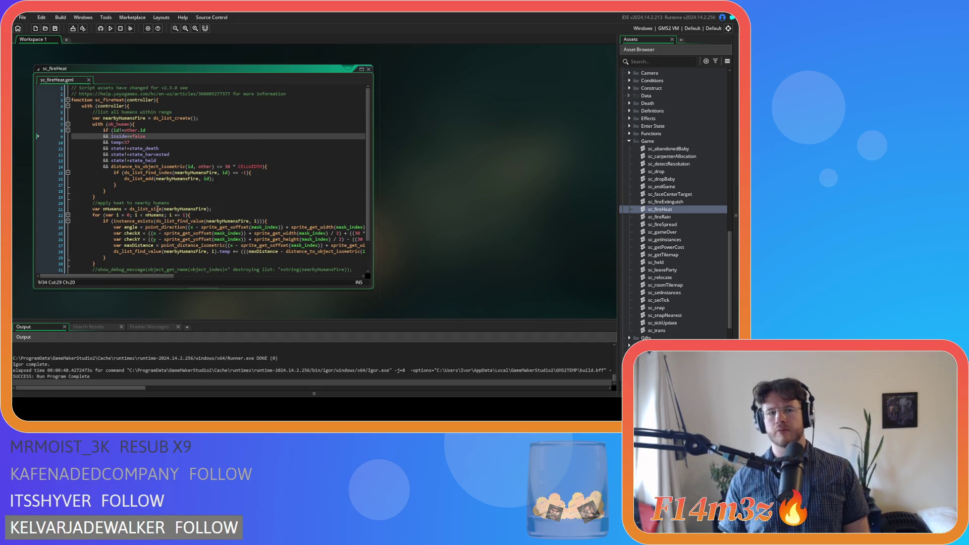
{"action": "scroll", "coordinate": [180, 222], "scroll_direction": "down", "scroll_amount": 2}
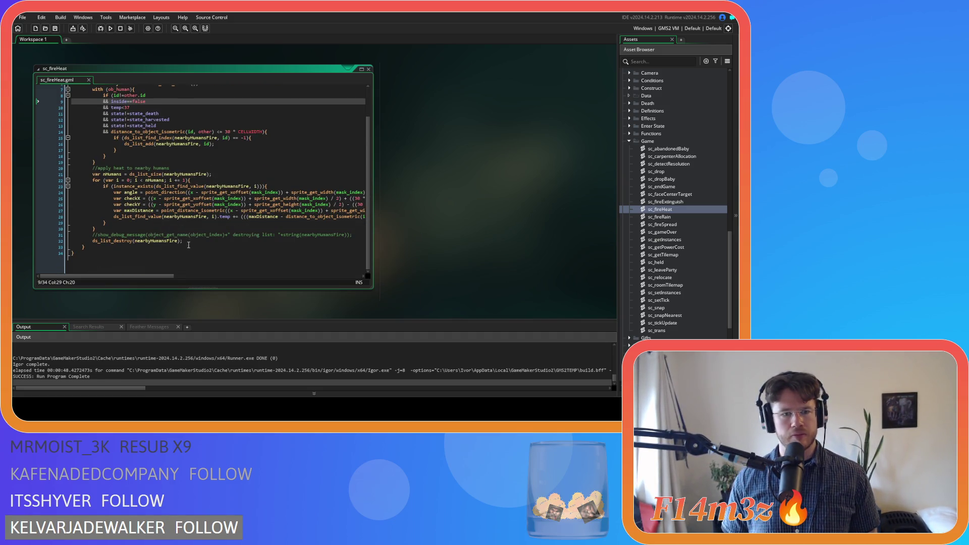
{"action": "scroll", "coordinate": [188, 242], "scroll_direction": "up", "scroll_amount": 2}
{"action": "left_click", "coordinate": [190, 203]}
- Open the sc_effectFire script from the Effects scripts folder
{"action": "left_click", "coordinate": [241, 143]}
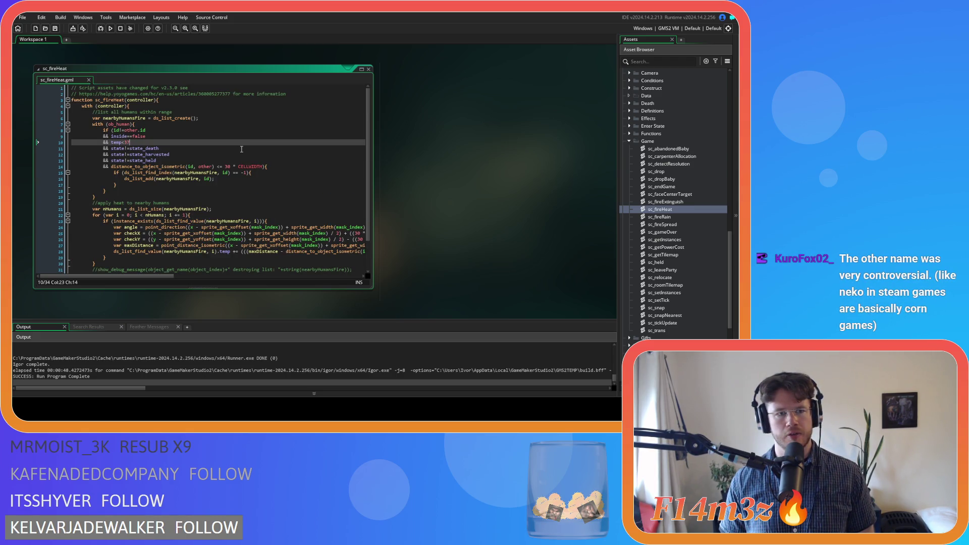
{"action": "scroll", "coordinate": [700, 167], "scroll_direction": "up", "scroll_amount": 10}
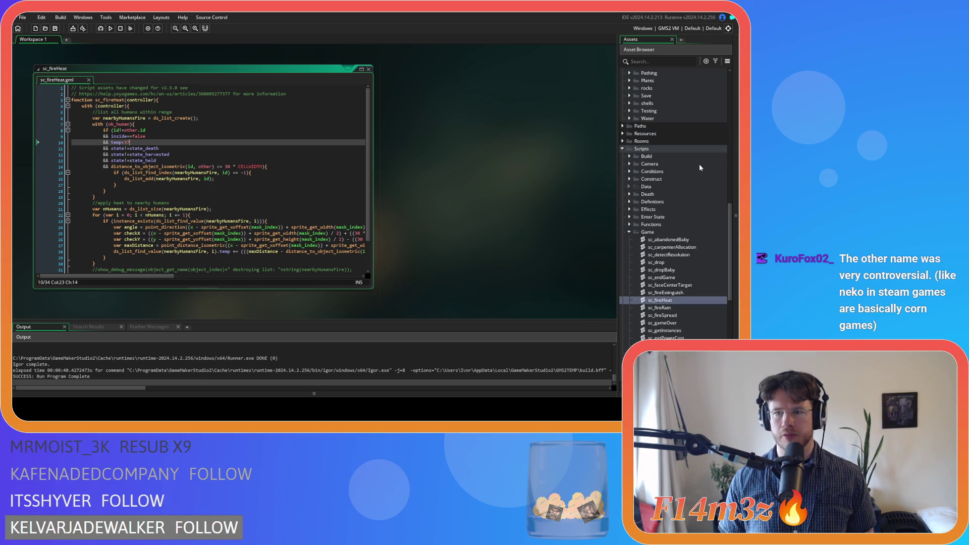
{"action": "scroll", "coordinate": [698, 167], "scroll_direction": "down", "scroll_amount": 10}
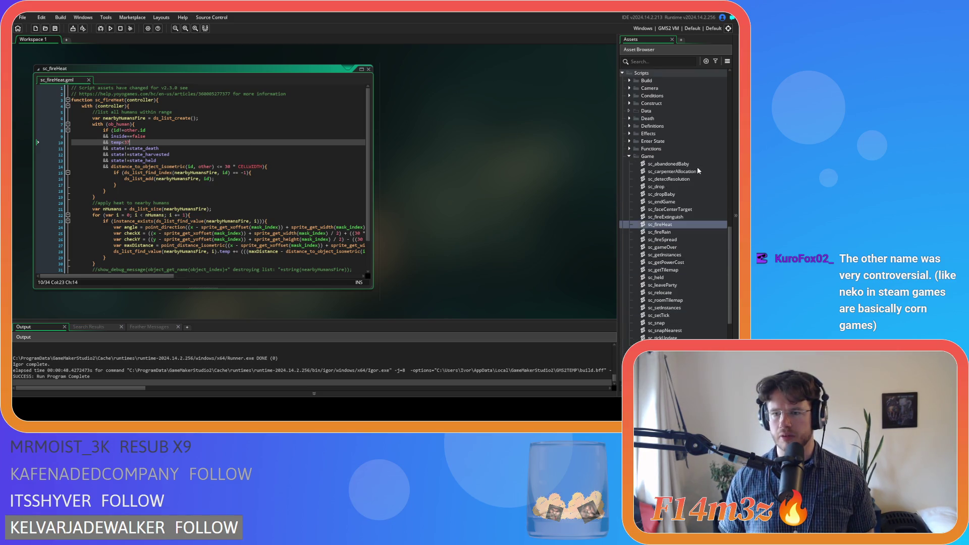
{"action": "left_click", "coordinate": [630, 133]}
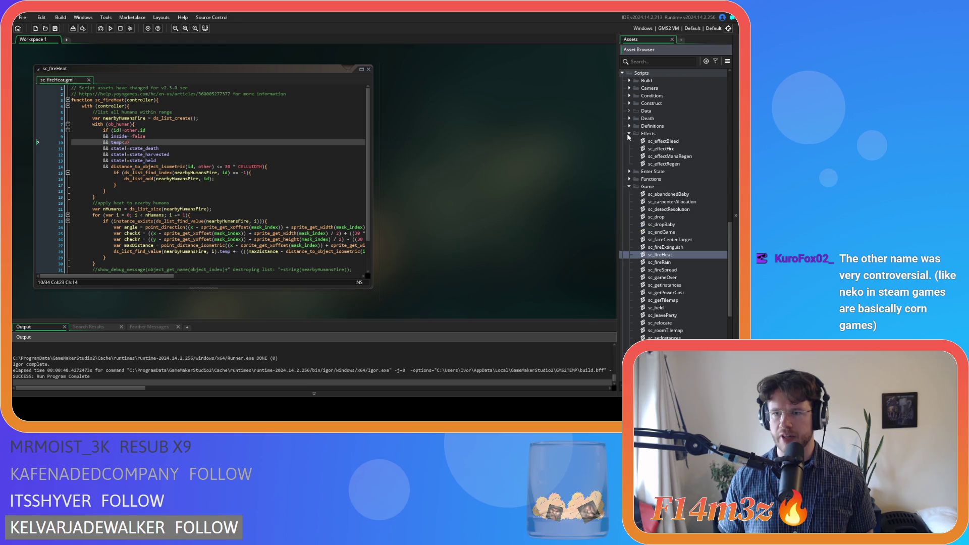
{"action": "double_click", "coordinate": [680, 150]}
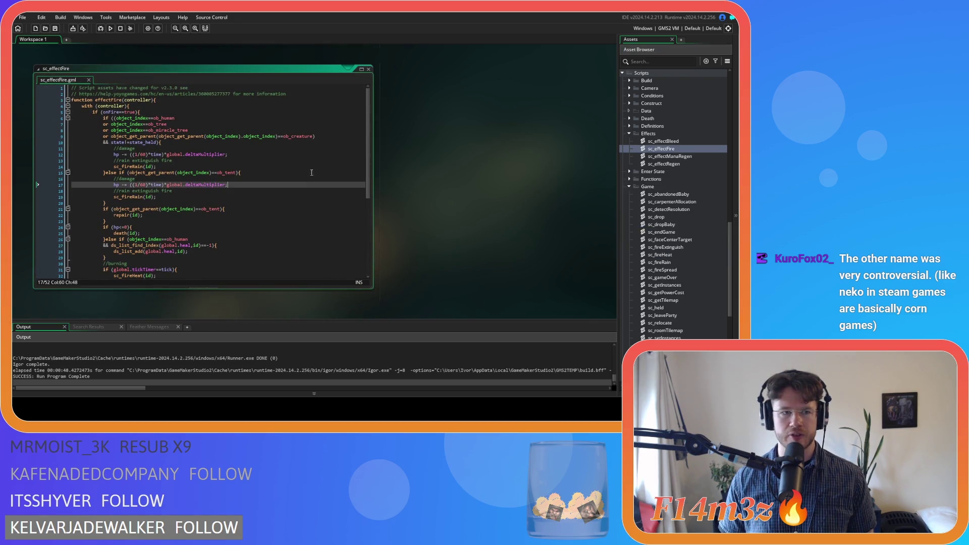
- Read sc_effectFire's rain extinguish, tent repair and state!=state_held checks
{"action": "mouse_move", "coordinate": [368, 141]}
{"action": "left_mouse_down"}
{"action": "mouse_move", "coordinate": [375, 189]}
{"action": "mouse_move", "coordinate": [382, 138]}
{"action": "mouse_move", "coordinate": [371, 208]}
{"action": "mouse_move", "coordinate": [360, 131]}
{"action": "left_mouse_up"}
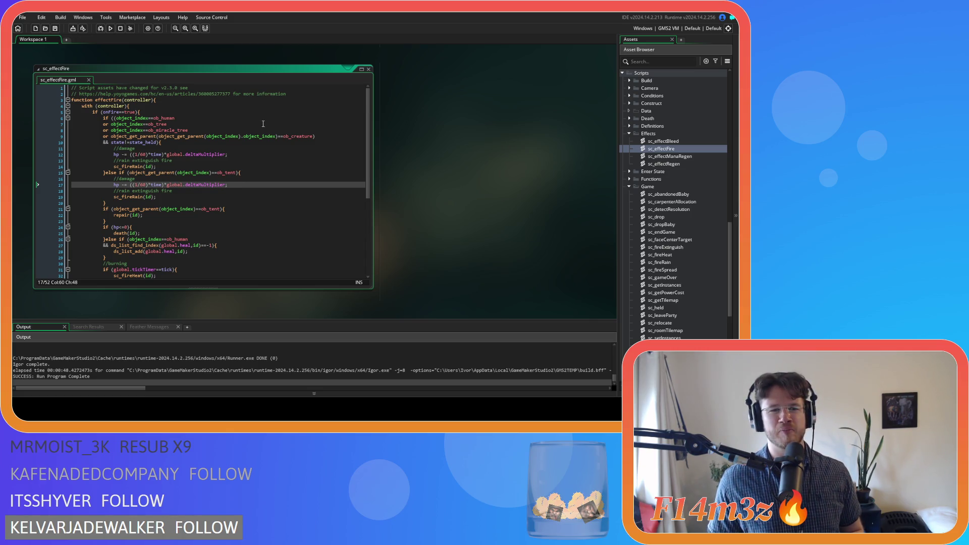
{"action": "left_click", "coordinate": [243, 160]}
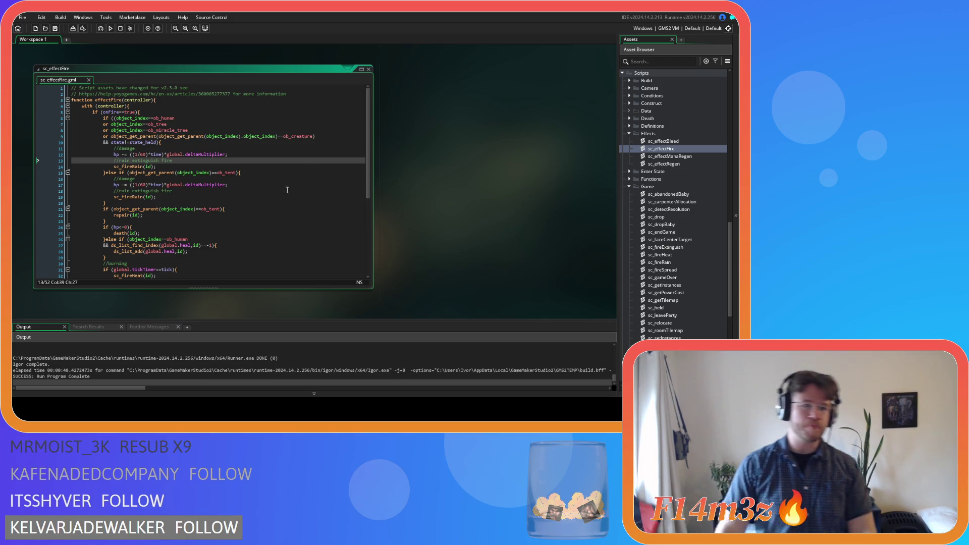
{"action": "left_click", "coordinate": [260, 208]}
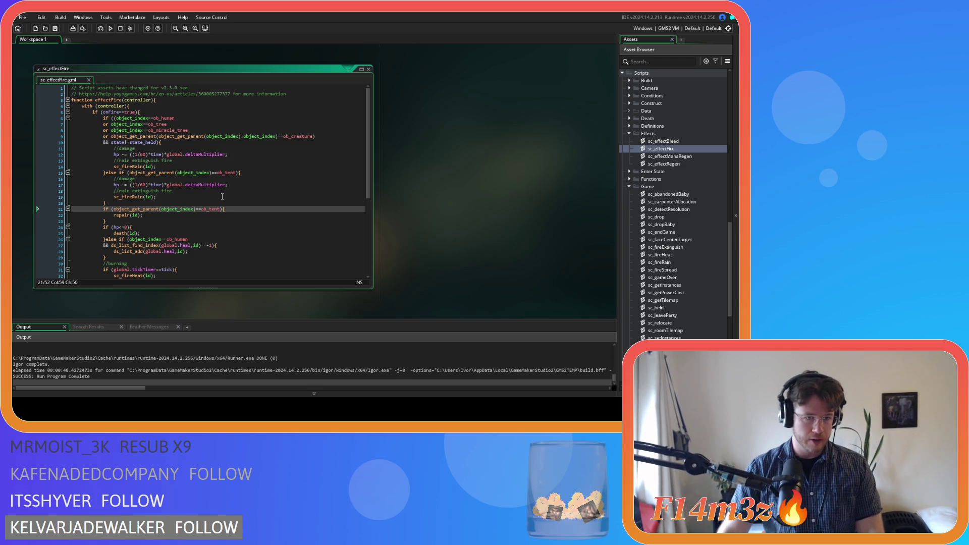
{"action": "left_click", "coordinate": [224, 224]}
{"action": "left_click", "coordinate": [269, 208]}
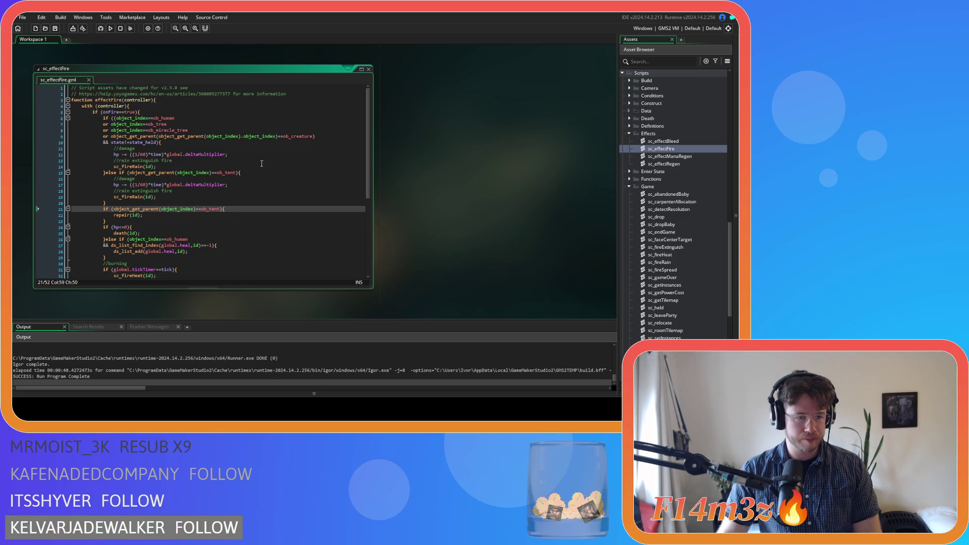
{"action": "left_click", "coordinate": [218, 142]}
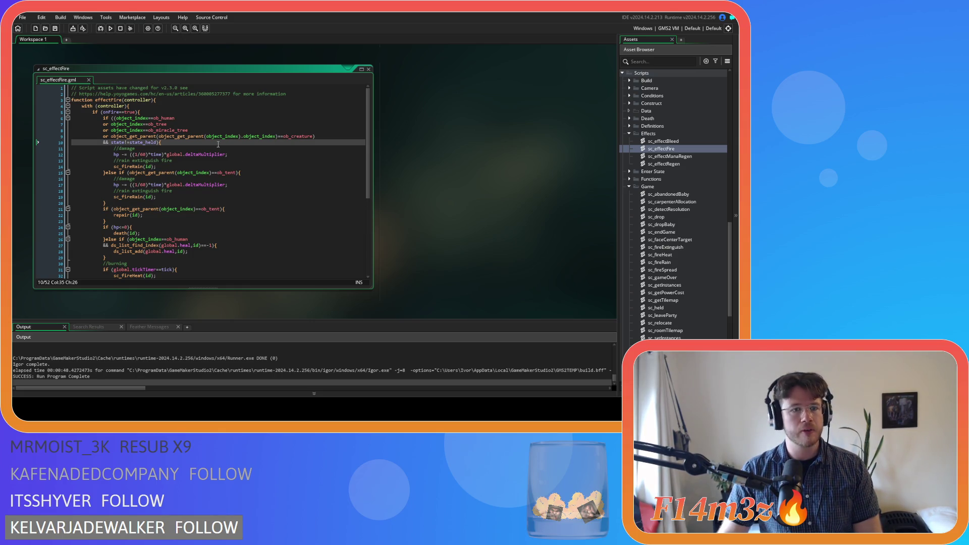
{"action": "scroll", "coordinate": [218, 145], "scroll_direction": "down", "scroll_amount": 2}
{"action": "scroll", "coordinate": [218, 145], "scroll_direction": "up", "scroll_amount": 2}
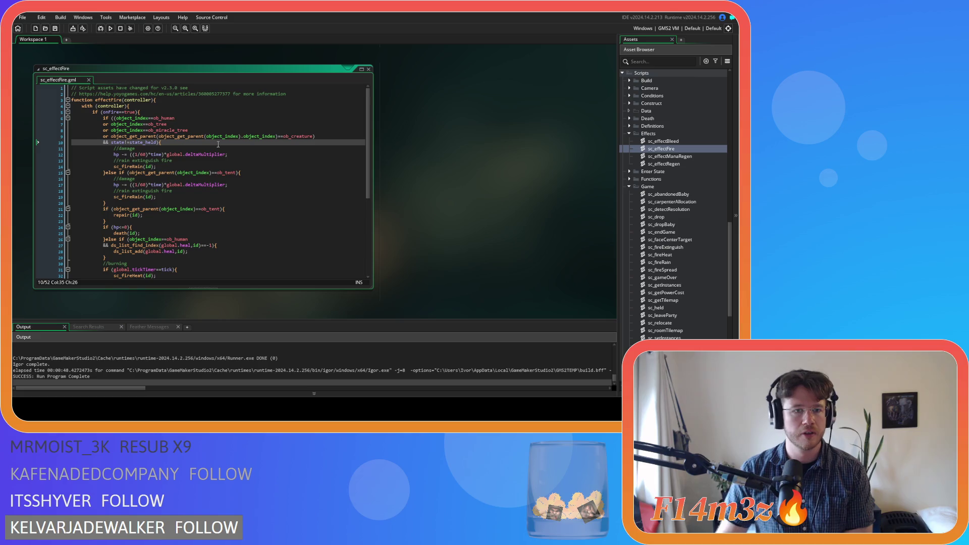
{"action": "key", "text": "Left"}
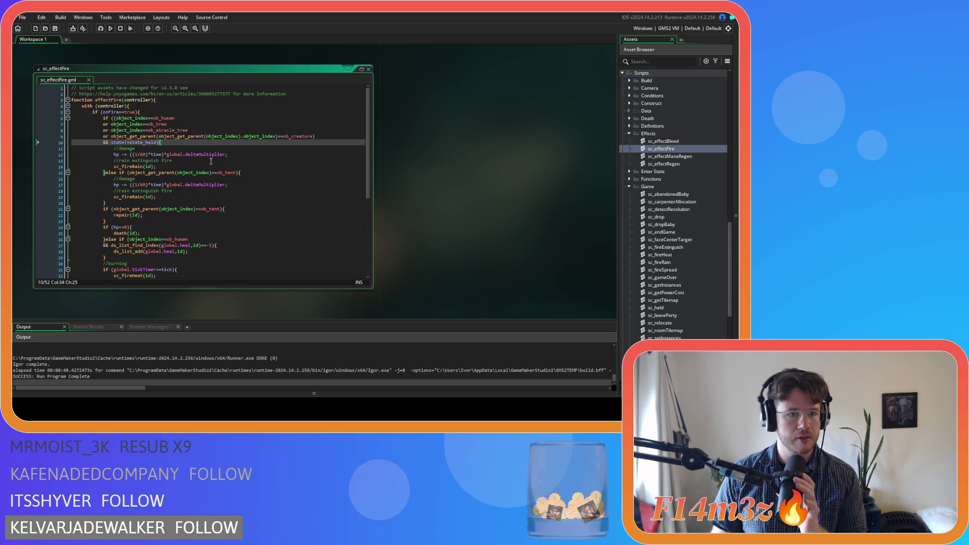
- Review the ob_tree, ob_creature, fire damage and tent damage lines in sc_effectFire
{"action": "scroll", "coordinate": [240, 179], "scroll_direction": "down", "scroll_amount": 4}
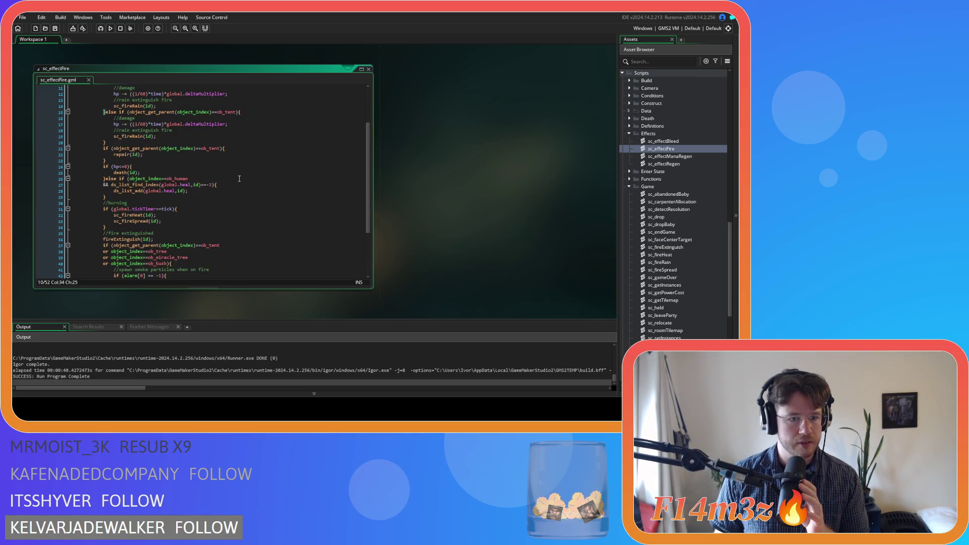
{"action": "scroll", "coordinate": [240, 179], "scroll_direction": "down", "scroll_amount": 3}
{"action": "scroll", "coordinate": [240, 179], "scroll_direction": "up", "scroll_amount": 7}
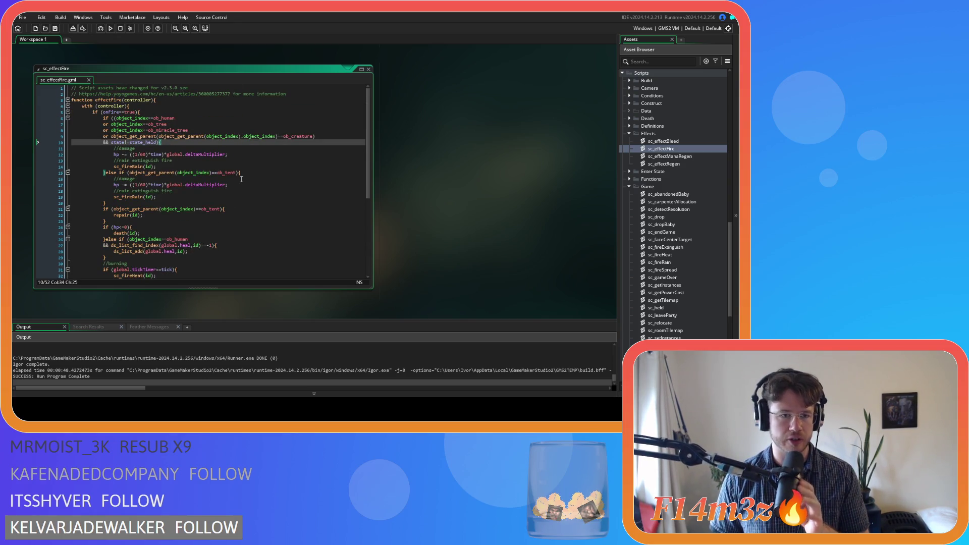
{"action": "left_click", "coordinate": [238, 124]}
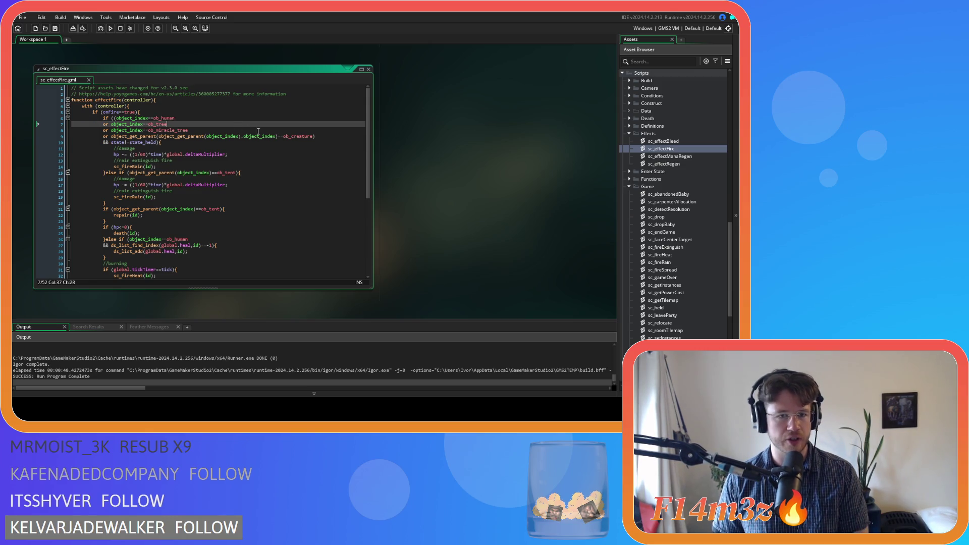
{"action": "left_click", "coordinate": [292, 136]}
{"action": "left_click", "coordinate": [280, 154]}
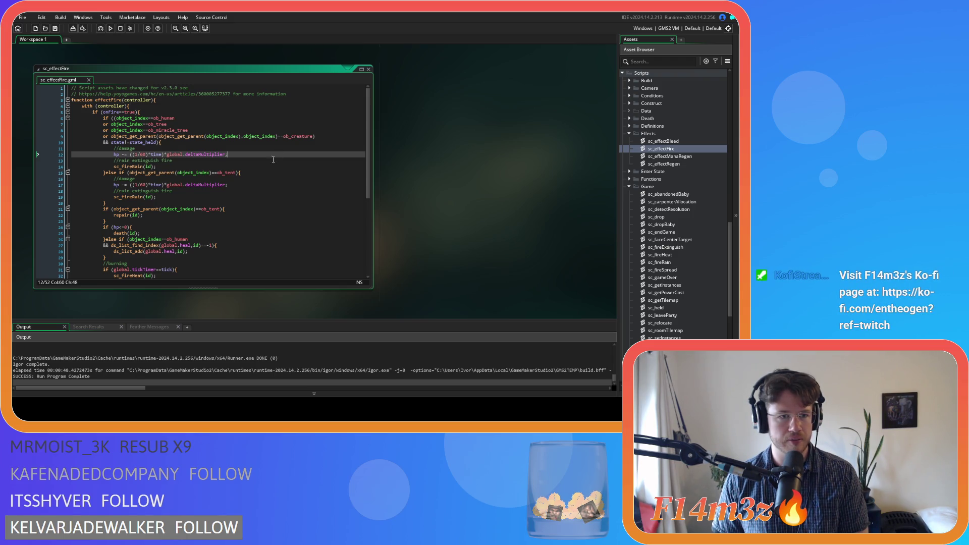
{"action": "left_click", "coordinate": [246, 179]}
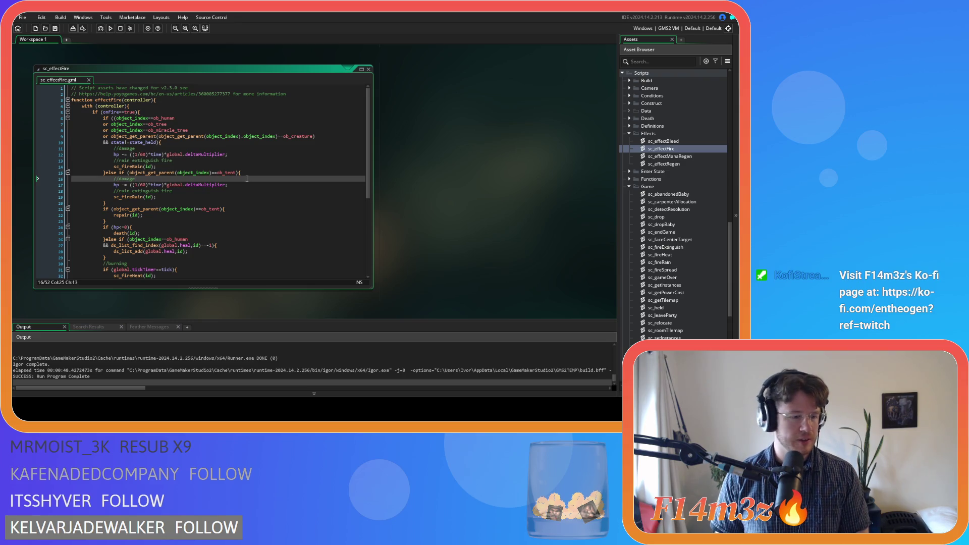
{"action": "left_click", "coordinate": [248, 161]}
{"action": "left_click", "coordinate": [250, 141]}
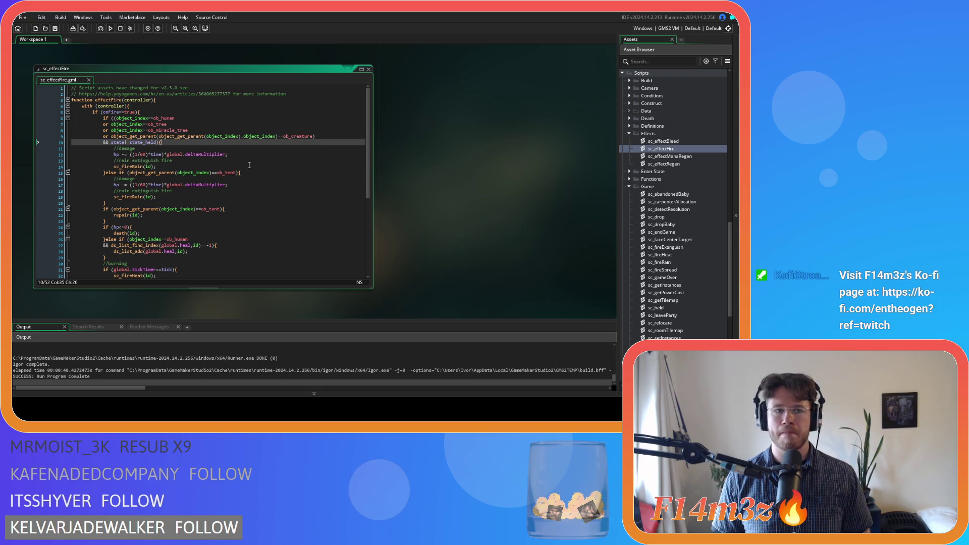
{"action": "scroll", "coordinate": [434, 206], "scroll_direction": "up", "scroll_amount": 5}
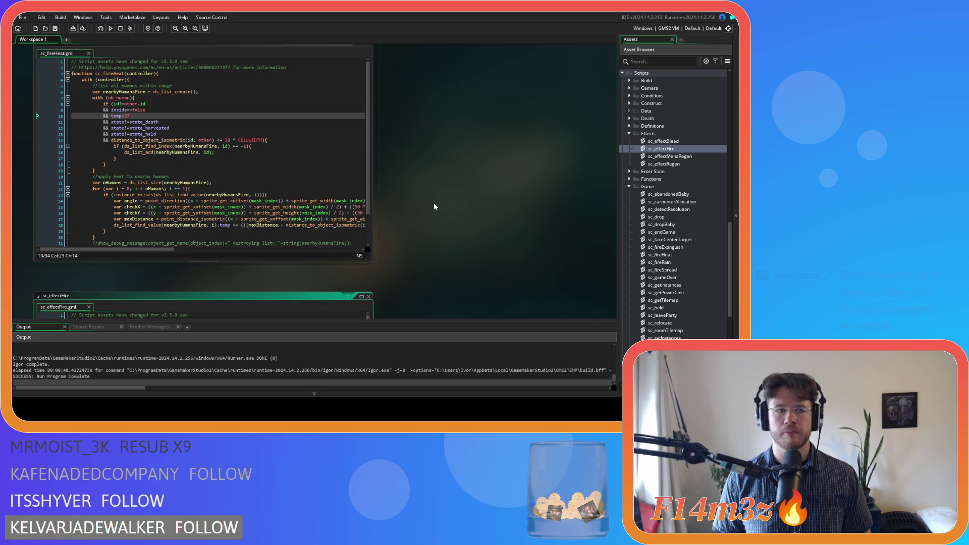
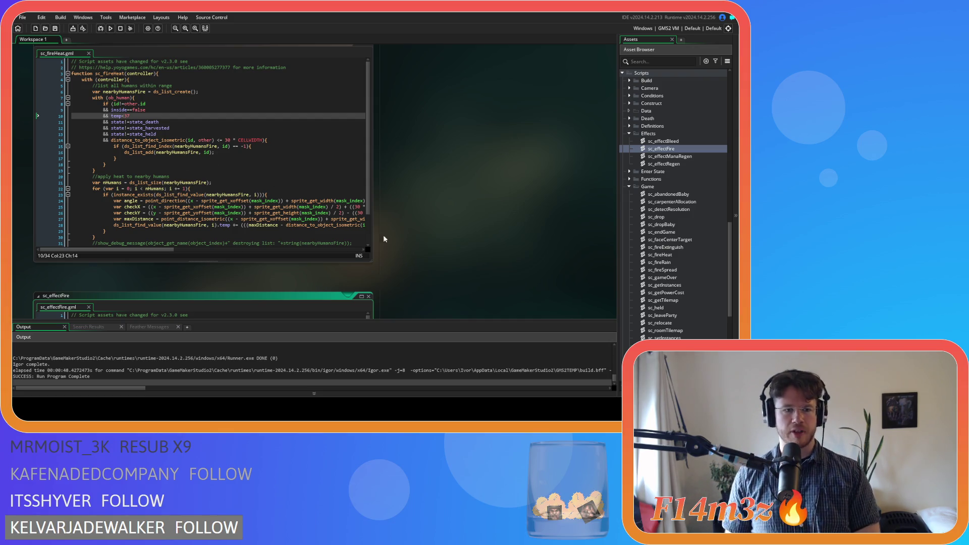
- Select sc_effectFire's first ob_human/tree/creature fire-damage if-block, from its condition to its closing brace
{"action": "scroll", "coordinate": [441, 251], "scroll_direction": "down", "scroll_amount": 4}
{"action": "left_click", "coordinate": [219, 167]}
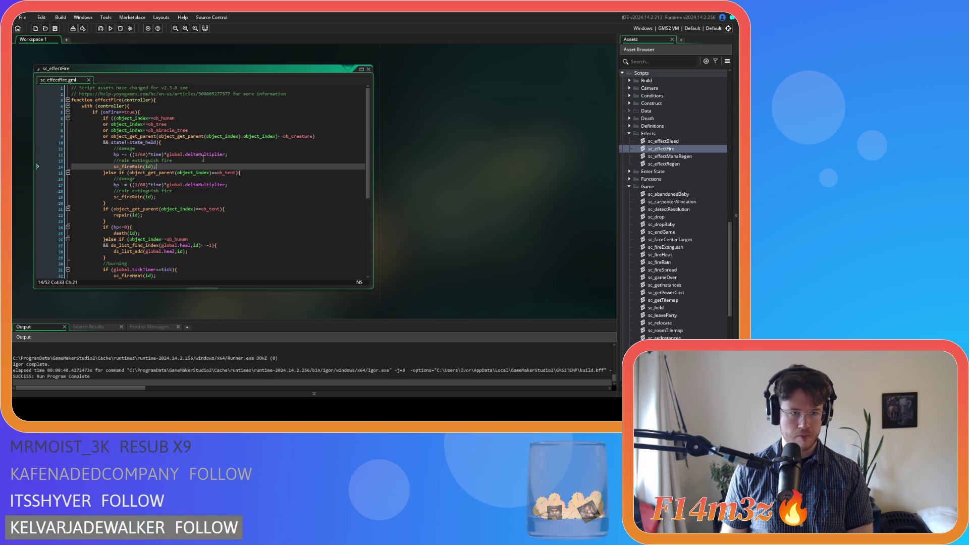
{"action": "mouse_move", "coordinate": [192, 157]}
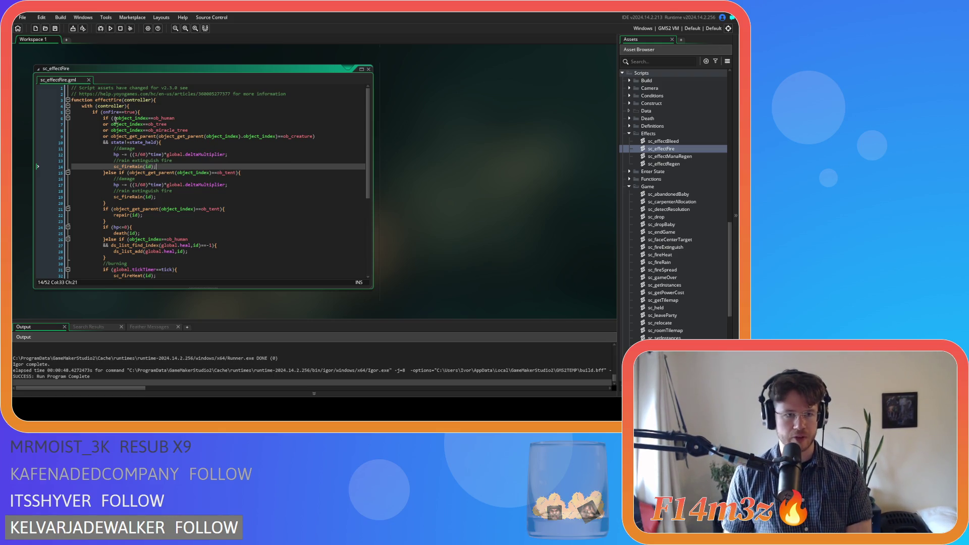
{"action": "left_click", "coordinate": [114, 118]}
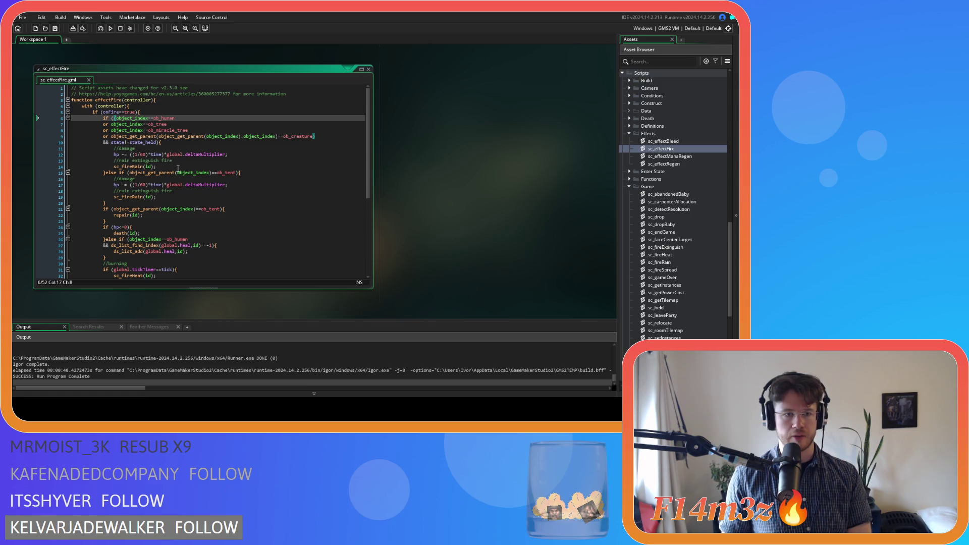
{"action": "left_click_drag", "start_coordinate": [177, 168], "coordinate": [150, 147]}
{"action": "left_click", "coordinate": [173, 167]}
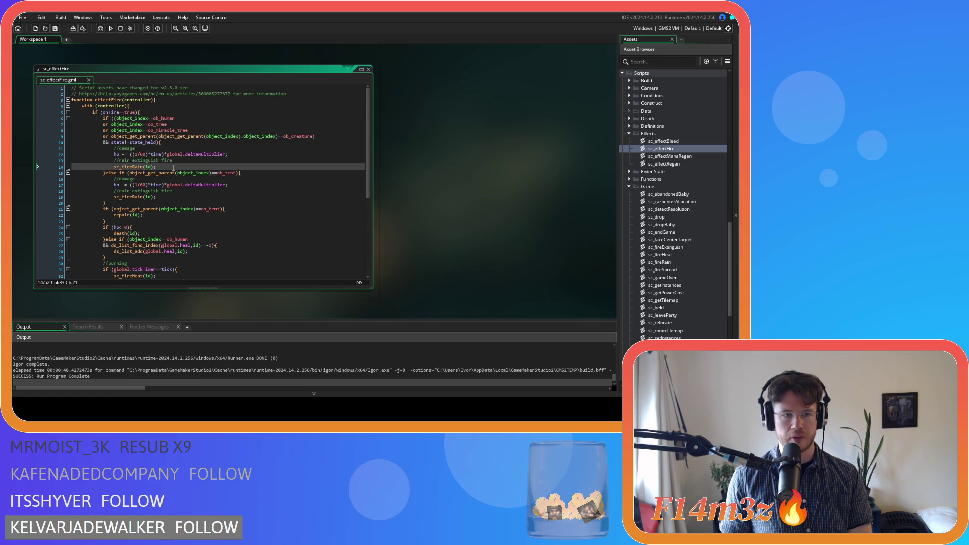
{"action": "left_click", "coordinate": [154, 160]}
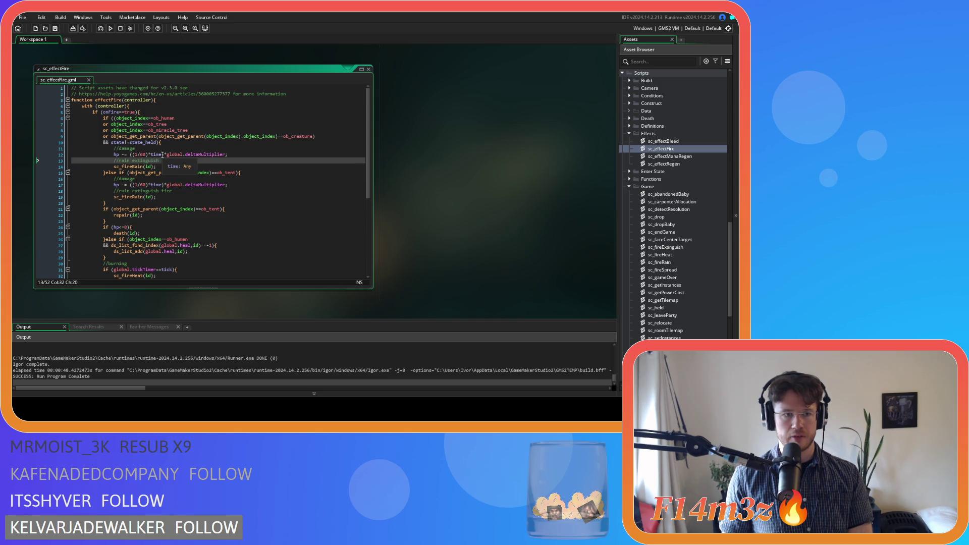
{"action": "scroll", "coordinate": [163, 154], "scroll_direction": "down", "scroll_amount": 2}
{"action": "scroll", "coordinate": [141, 166], "scroll_direction": "up", "scroll_amount": 2}
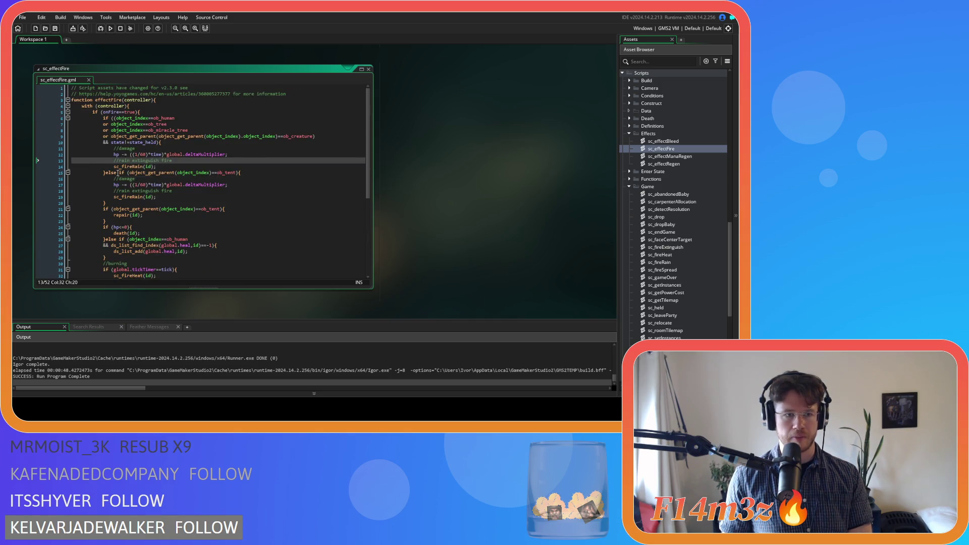
{"action": "left_click_drag", "start_coordinate": [104, 173], "coordinate": [104, 118]}
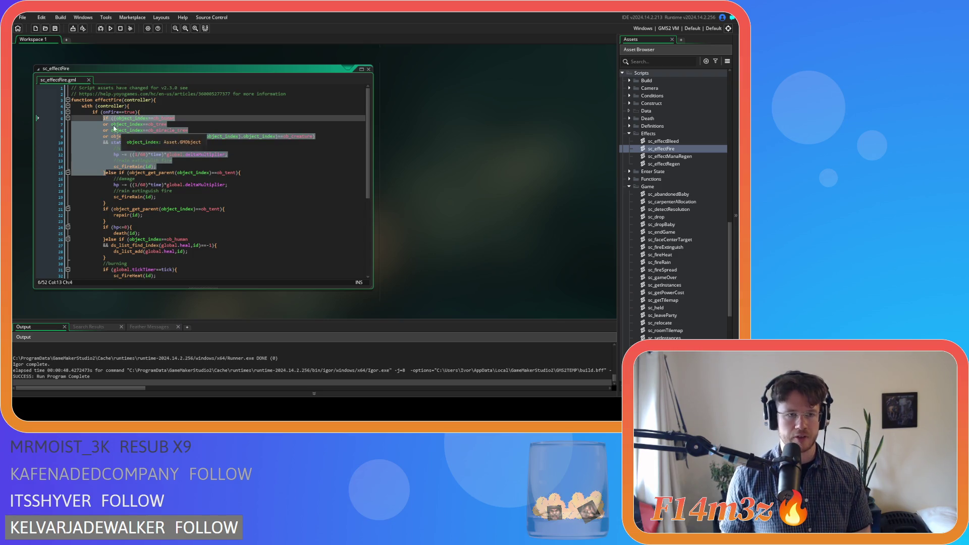
- Duplicate the fire-damage if-block below itself and prefix the copy with else
{"action": "key", "text": "Right"}
{"action": "key", "text": "ctrl+v"}
{"action": "type", "text": "else"}
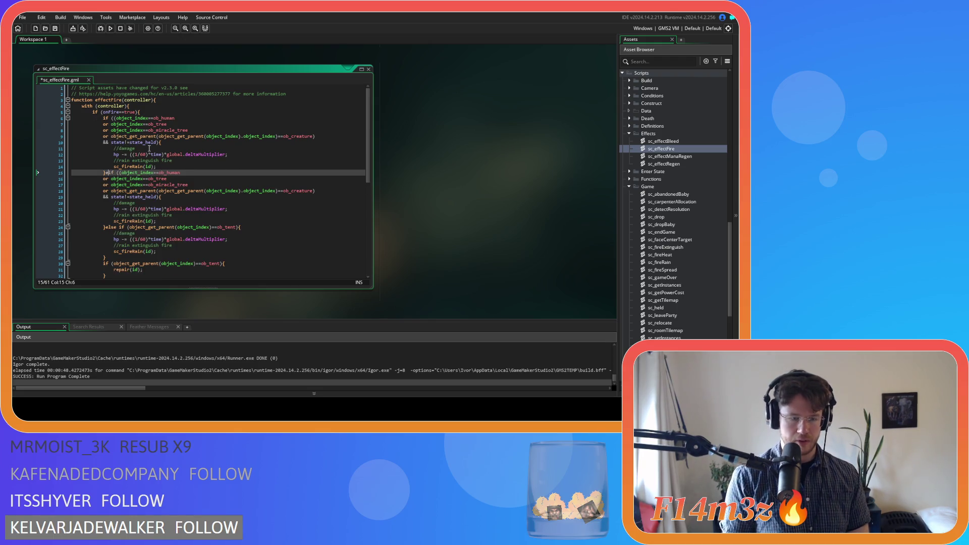
- Cut the first branch's condition down to only the ob_human check
{"action": "left_click", "coordinate": [185, 119]}
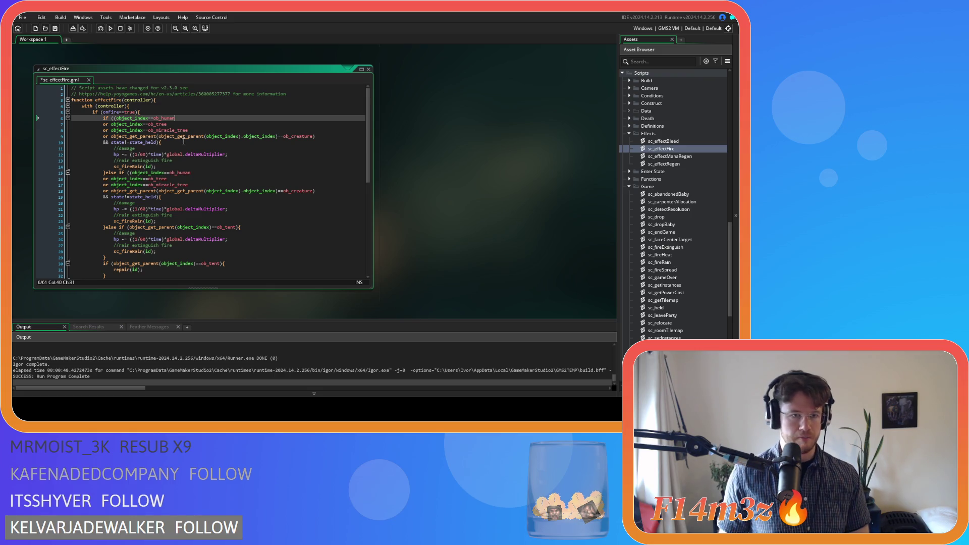
{"action": "left_click", "coordinate": [116, 117]}
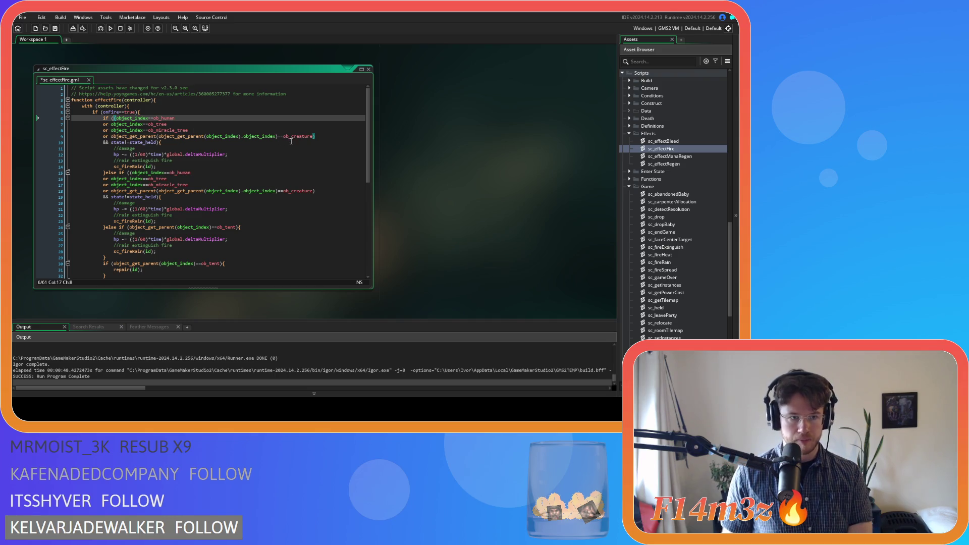
{"action": "left_click_drag", "start_coordinate": [315, 136], "coordinate": [54, 124]}
{"action": "key", "text": "BackSpace"}
{"action": "key", "text": "BackSpace"}
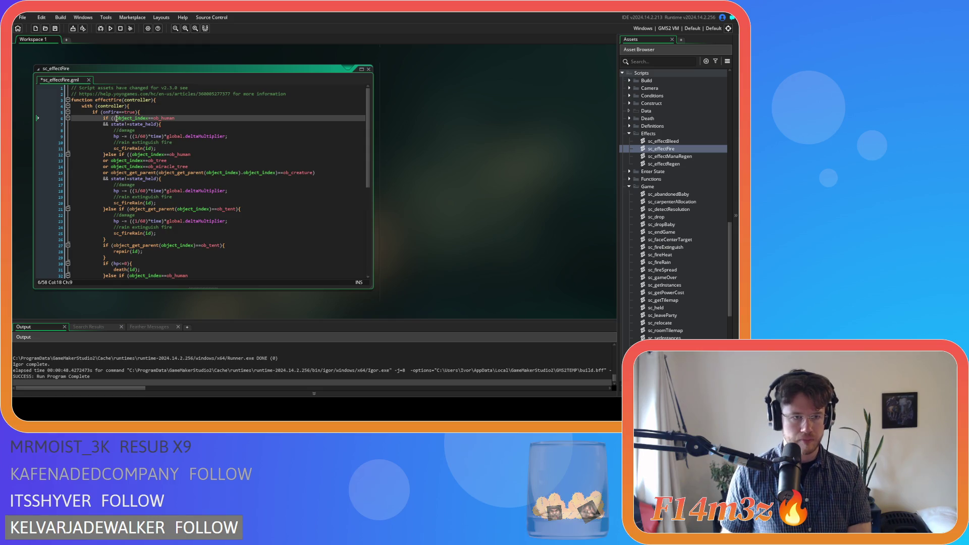
{"action": "left_click", "coordinate": [116, 119]}
{"action": "key", "text": "BackSpace"}
- Remove the ob_human check from the else-if branch and save sc_effectFire
{"action": "left_click", "coordinate": [132, 160]}
{"action": "left_click_drag", "start_coordinate": [131, 155], "coordinate": [111, 163]}
{"action": "key", "text": "BackSpace"}
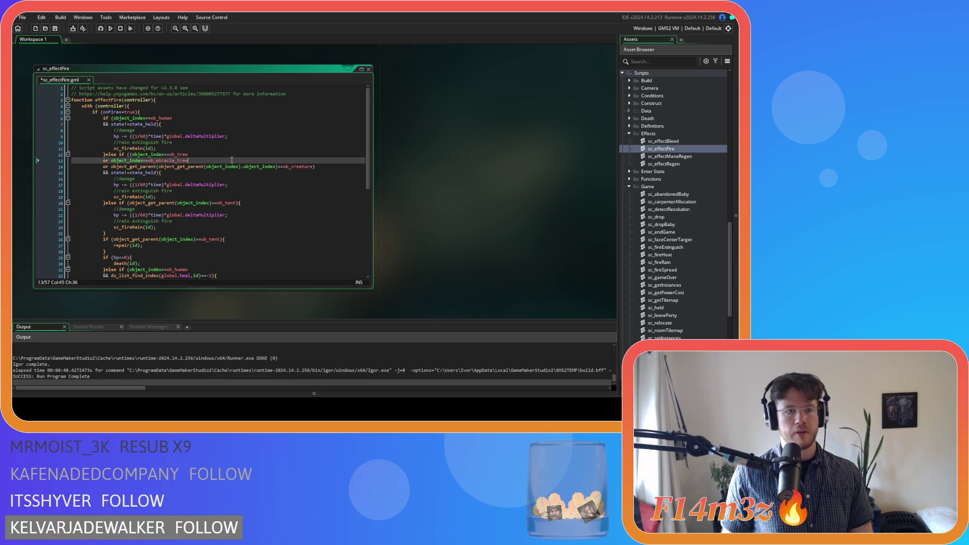
{"action": "key", "text": "ctrl+s"}
{"action": "left_click", "coordinate": [193, 125]}
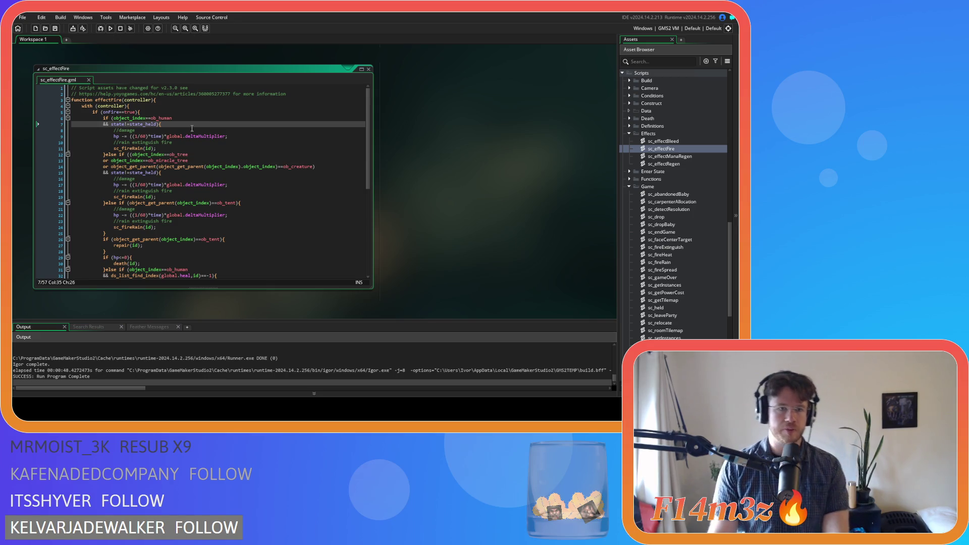
- Add a 'set temp' comment and a temp line inside the human branch, then save
{"action": "key", "text": "Return"}
{"action": "type", "text": "set temp"}
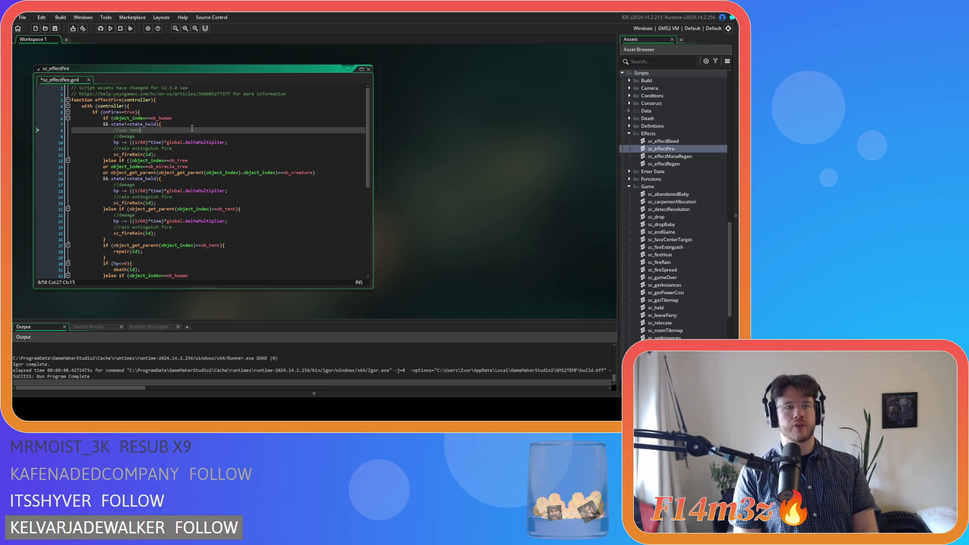
{"action": "key", "text": "Return"}
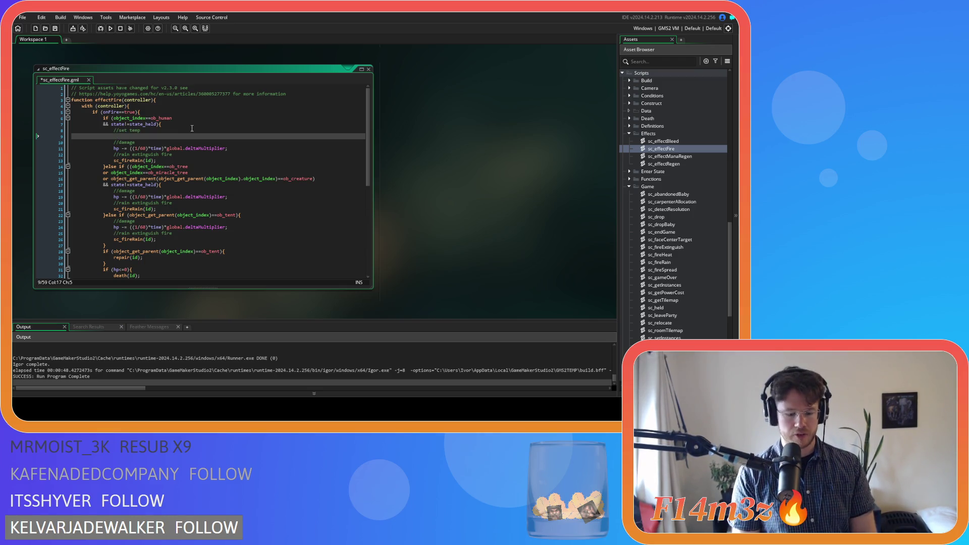
{"action": "type", "text": "temp = 38;"}
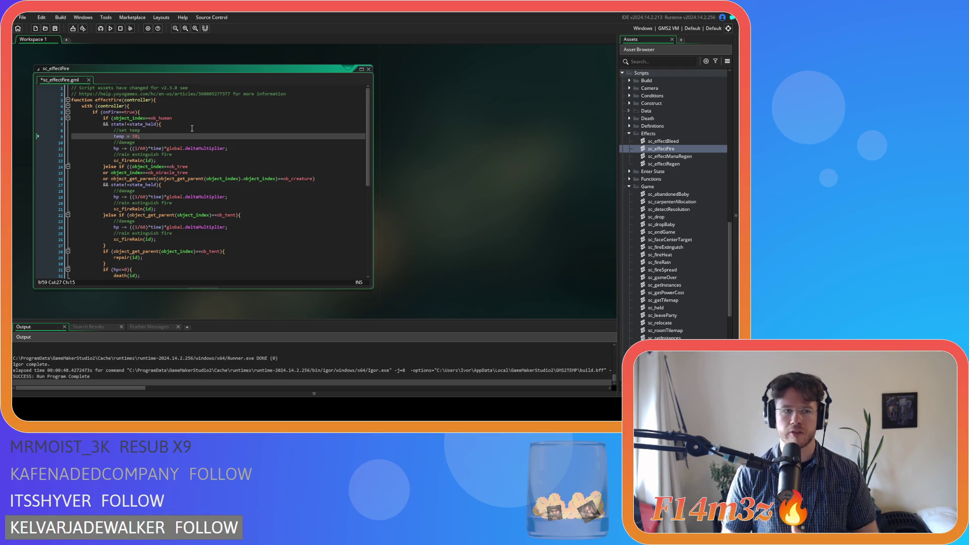
{"action": "key", "text": "ctrl+s"}
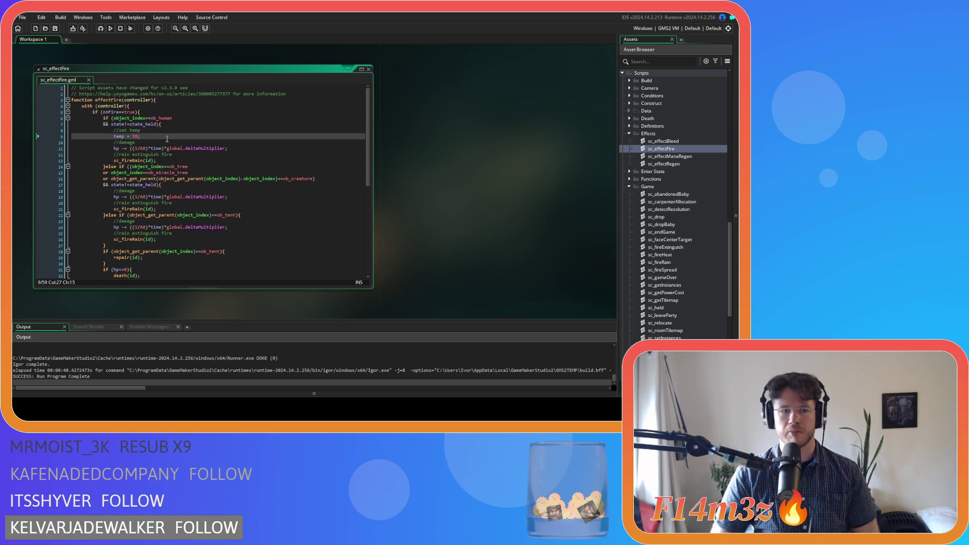
- Insert a line reading 'temp =' above repair(id) in the ob_tent branch
{"action": "scroll", "coordinate": [167, 139], "scroll_direction": "down", "scroll_amount": 3}
{"action": "left_click", "coordinate": [233, 207]}
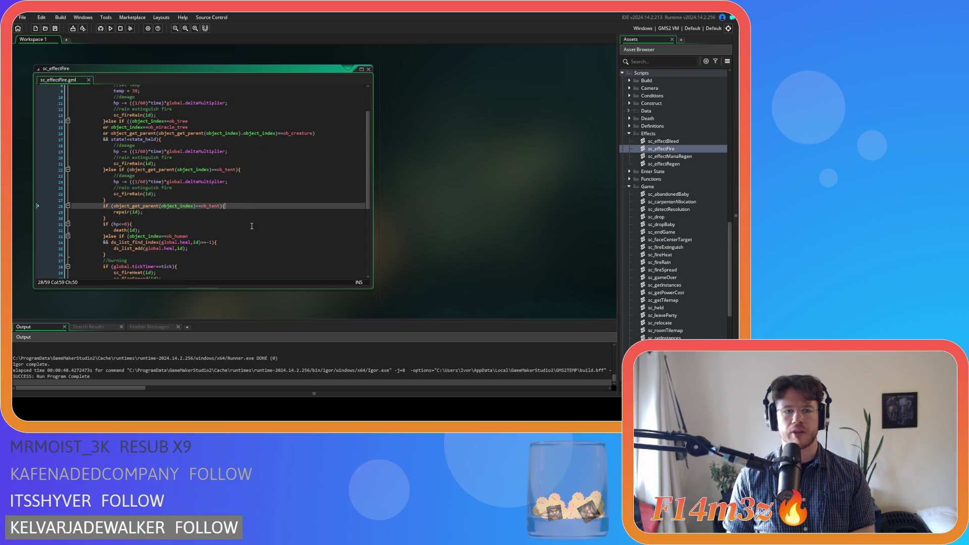
{"action": "scroll", "coordinate": [253, 223], "scroll_direction": "down", "scroll_amount": 2}
{"action": "key", "text": "Return"}
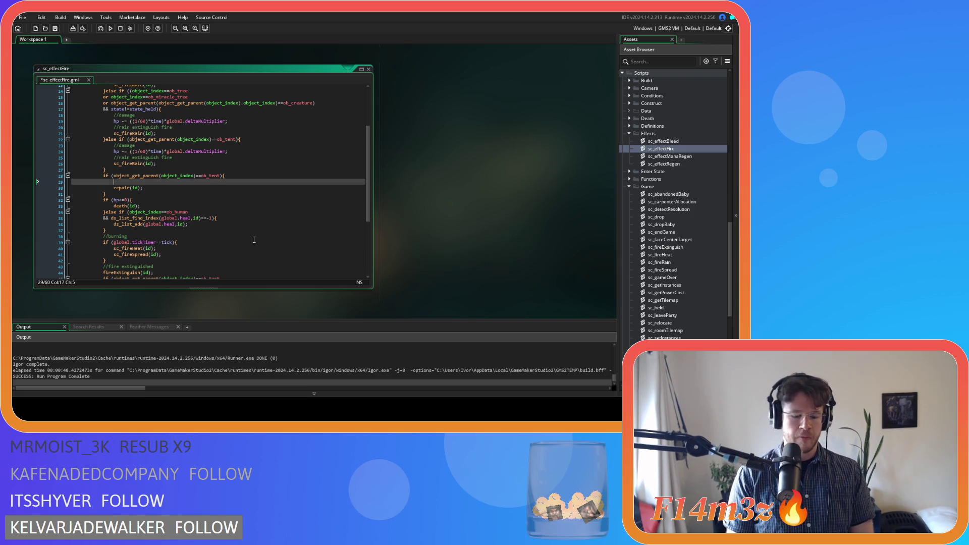
{"action": "type", "text": "temp ="}
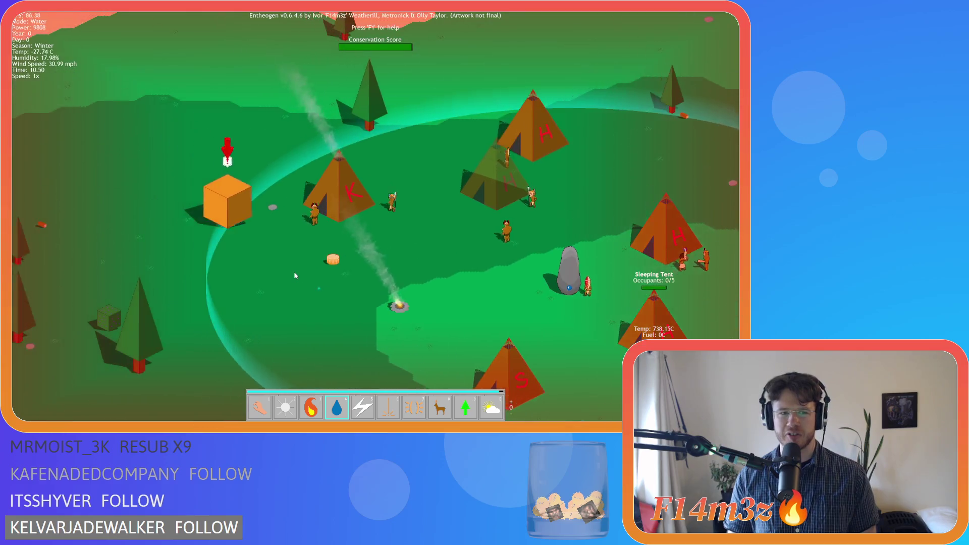
- Pan to a villager and show his stats in the Tribe window
{"action": "key", "text": "d"}
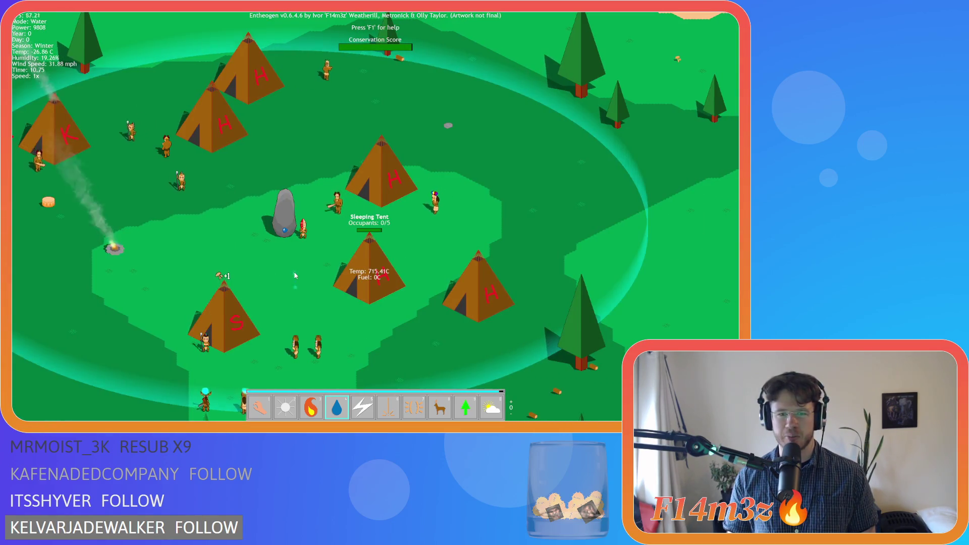
{"action": "scroll", "coordinate": [289, 282], "scroll_direction": "up", "scroll_amount": 2}
{"action": "scroll", "coordinate": [289, 283], "scroll_direction": "down", "scroll_amount": 2}
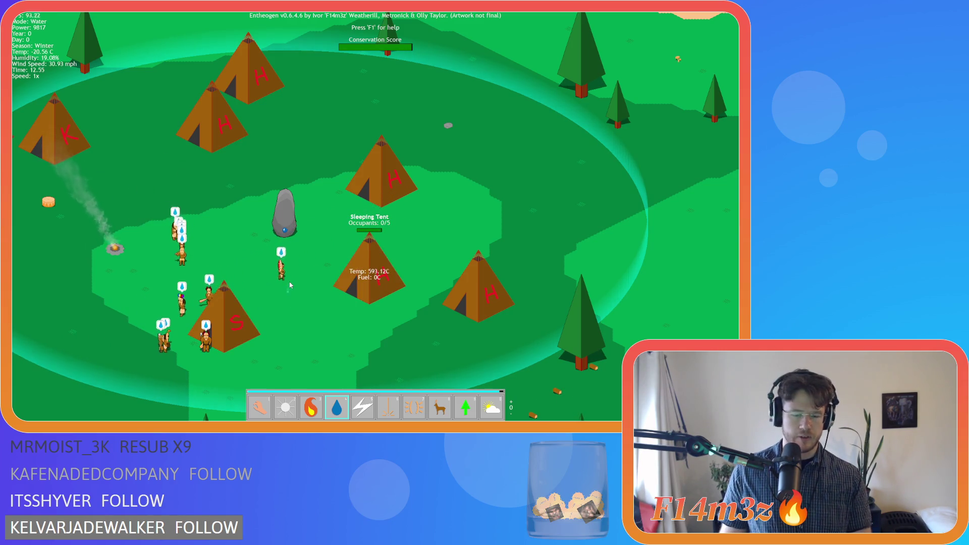
{"action": "key", "text": "1"}
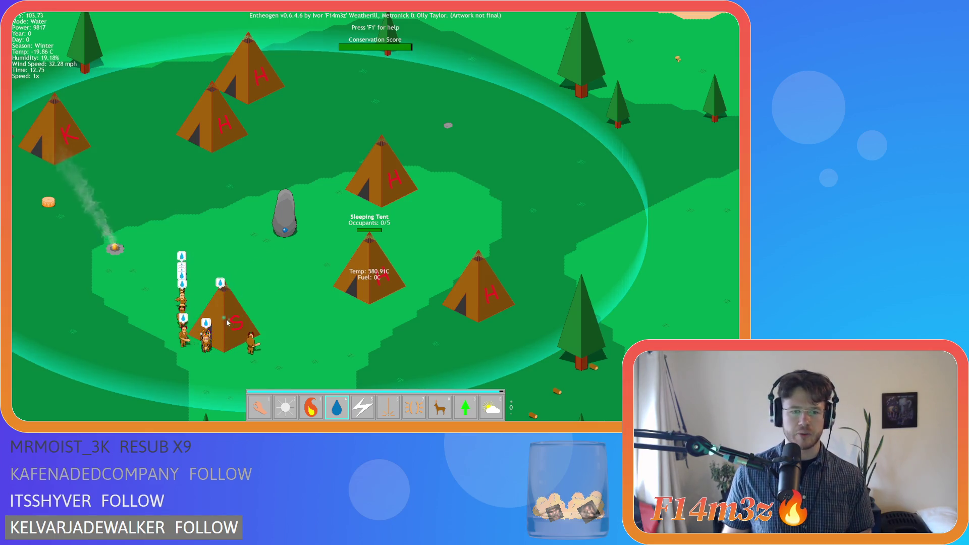
{"action": "key", "text": "w"}
{"action": "key", "text": "d"}
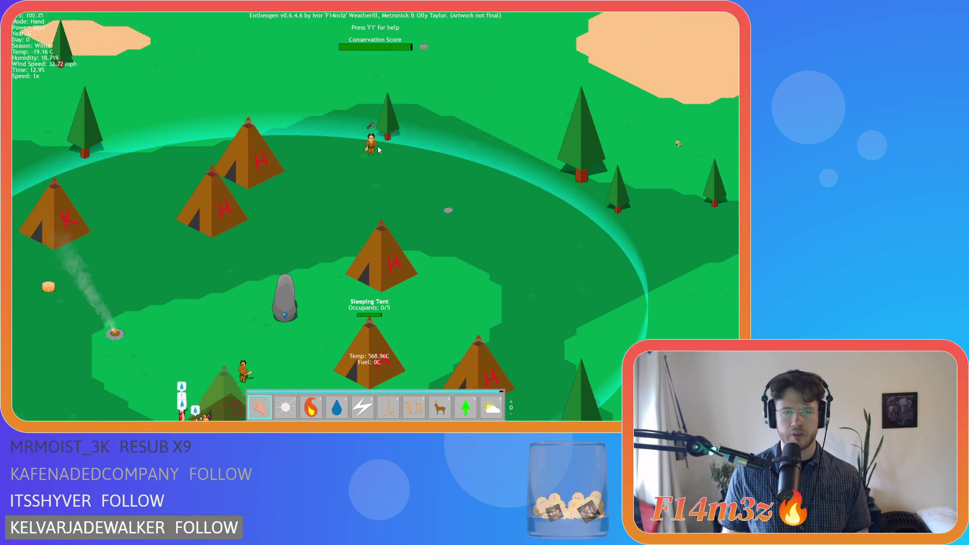
{"action": "key", "text": "t"}
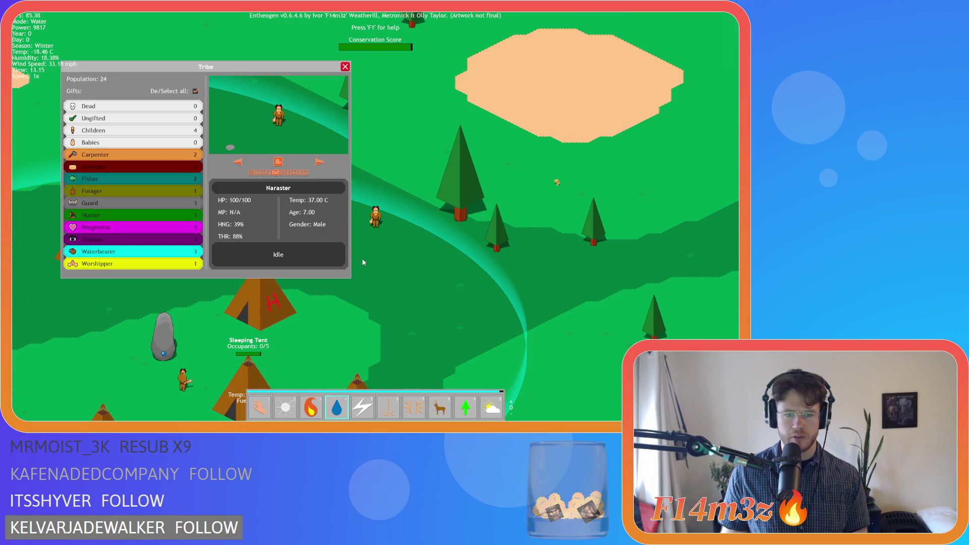
- Set the villager on fire, then douse him with water
{"action": "key", "text": "3"}
{"action": "left_click", "coordinate": [371, 249]}
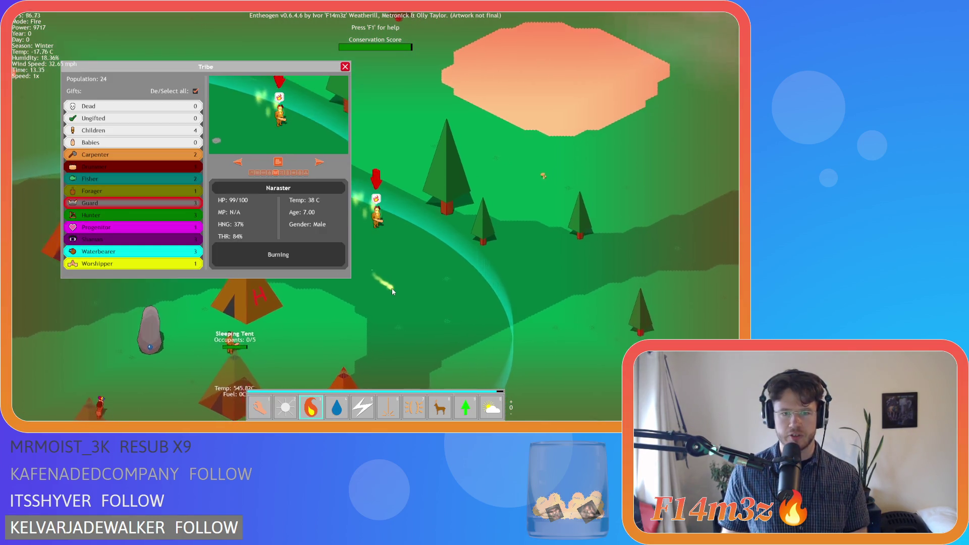
{"action": "key", "text": "4"}
{"action": "left_click", "coordinate": [388, 238]}
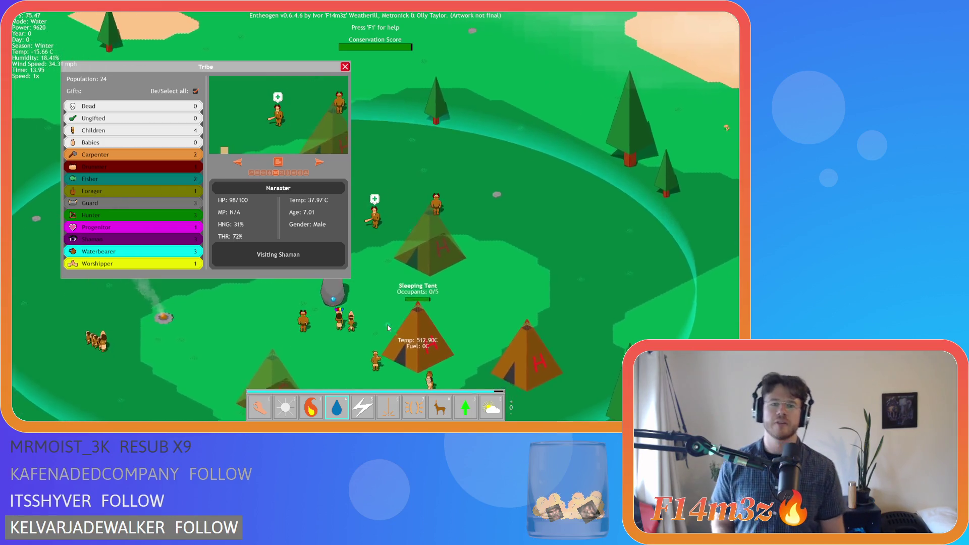
- Close the Tribe panel and confirm quitting the game
{"action": "key", "text": "Escape"}
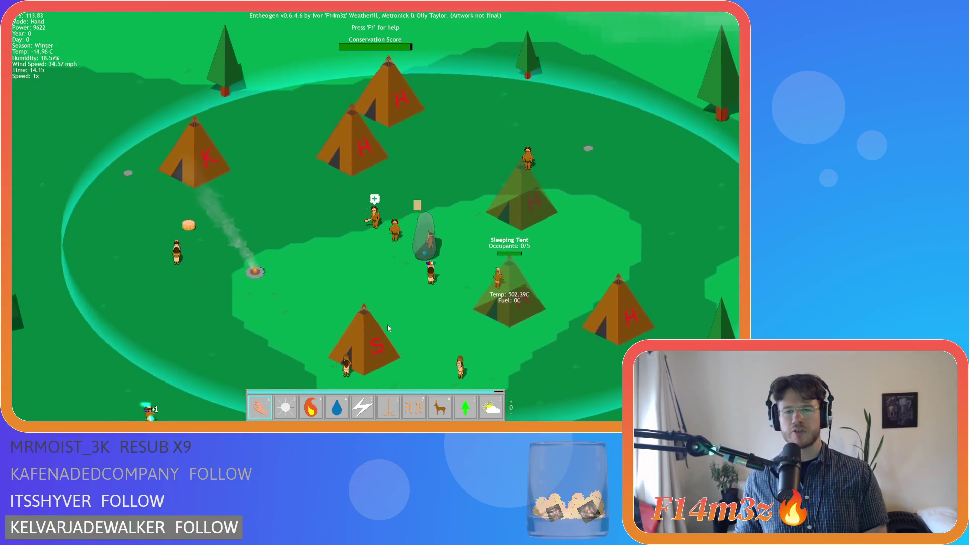
{"action": "key", "text": "Escape"}
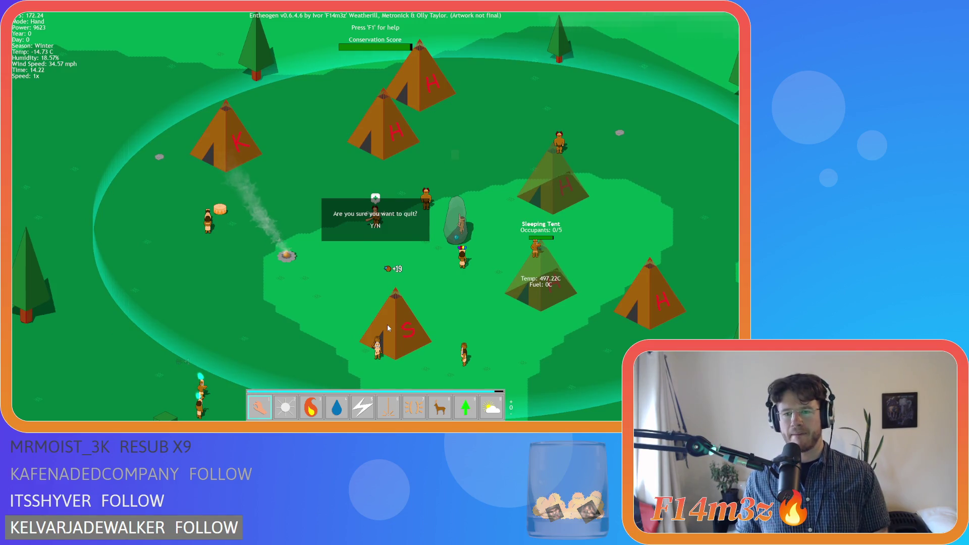
{"action": "key", "text": "y"}
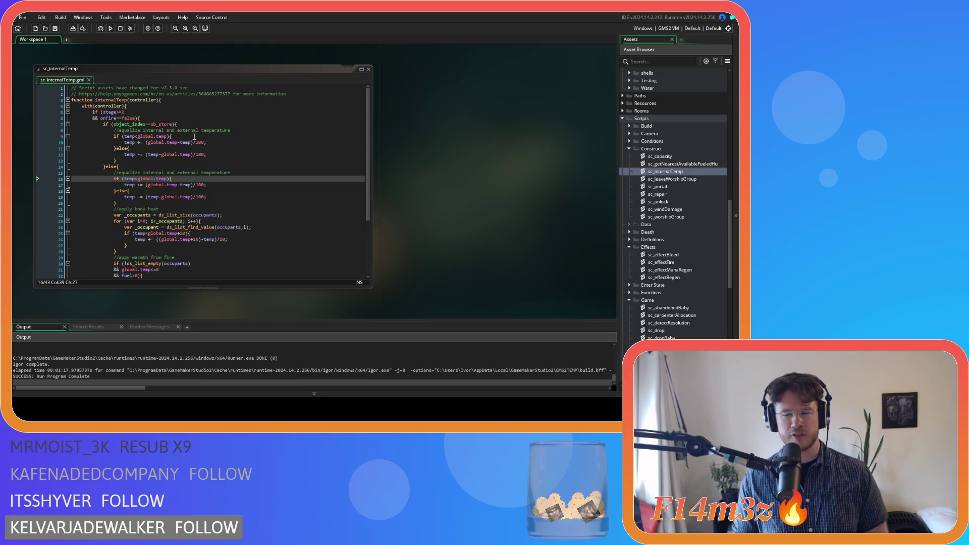
- Open sc_fireExtinguish from the Game scripts folder in the Asset Browser
{"action": "left_click", "coordinate": [303, 184]}
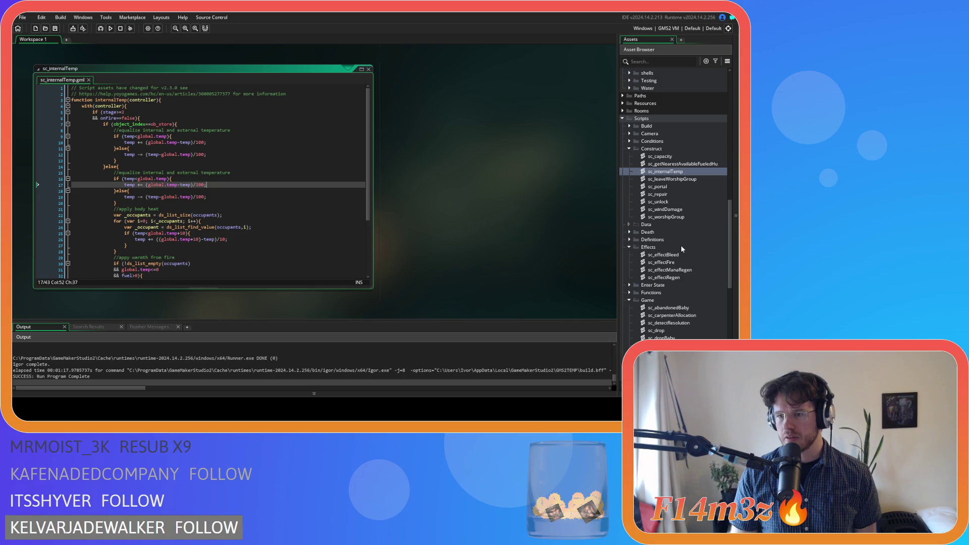
{"action": "scroll", "coordinate": [681, 248], "scroll_direction": "down", "scroll_amount": 6}
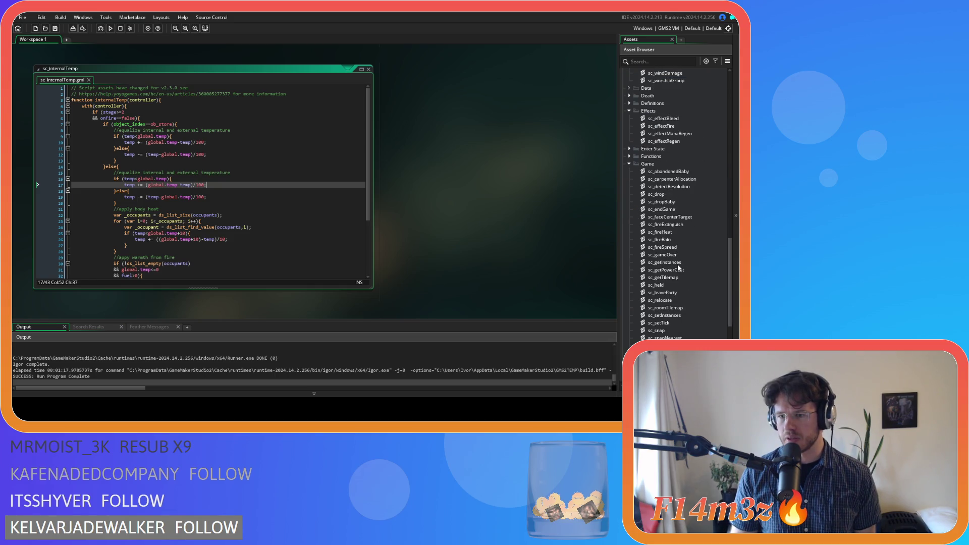
{"action": "double_click", "coordinate": [687, 225]}
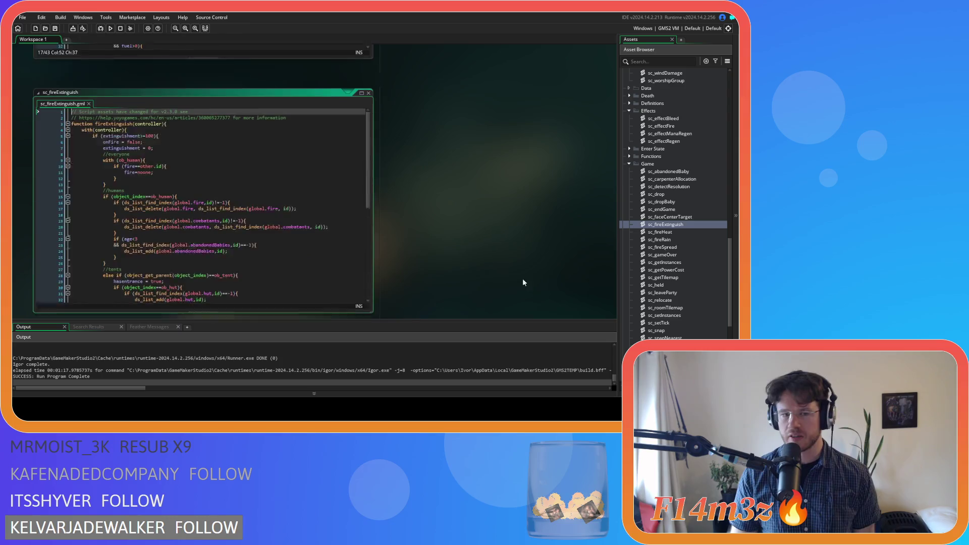
{"action": "left_click", "coordinate": [273, 220]}
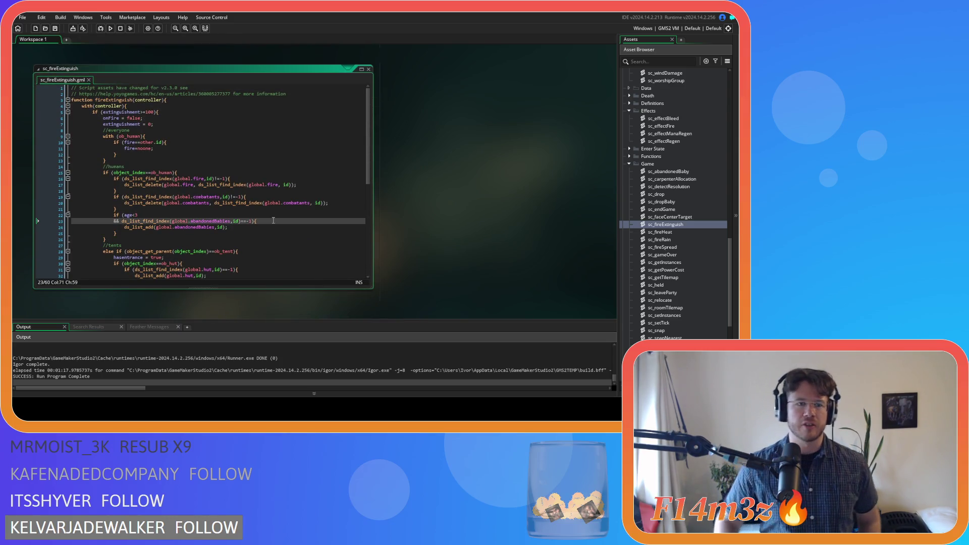